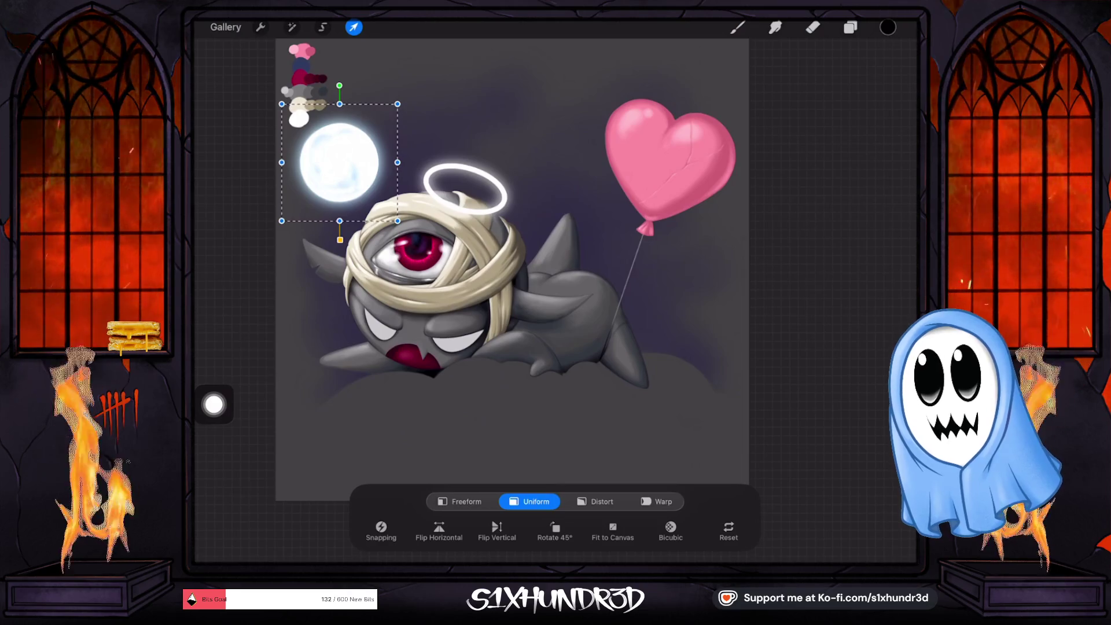
Step: Move the moon on Layer 7 slightly down and left, closer to the creature's halo
click(812, 28)
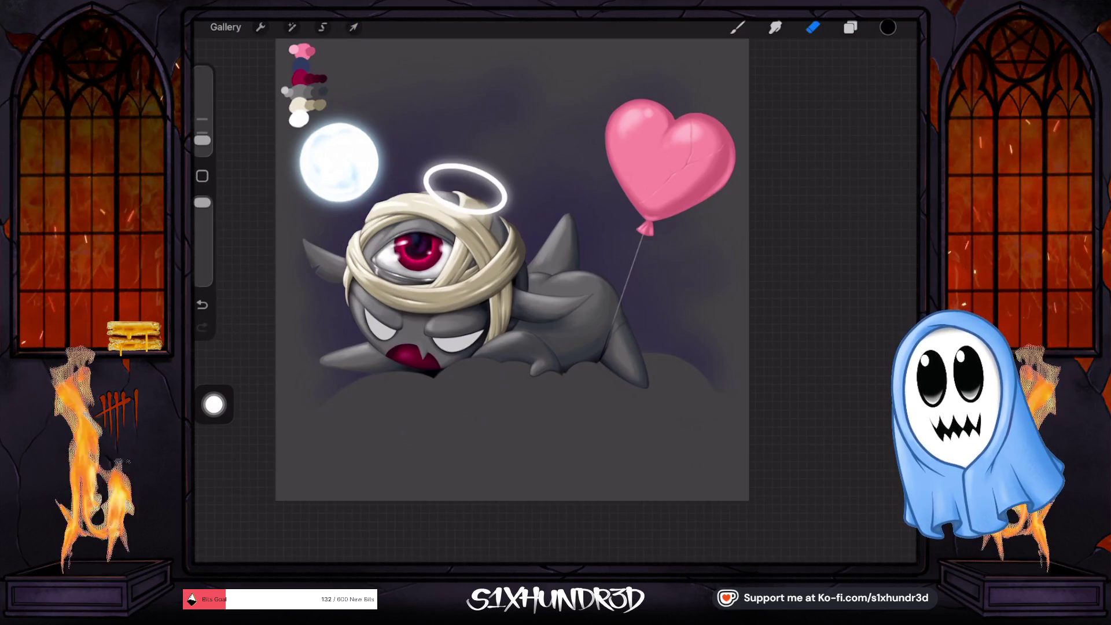
scroll(512, 270, down, 3)
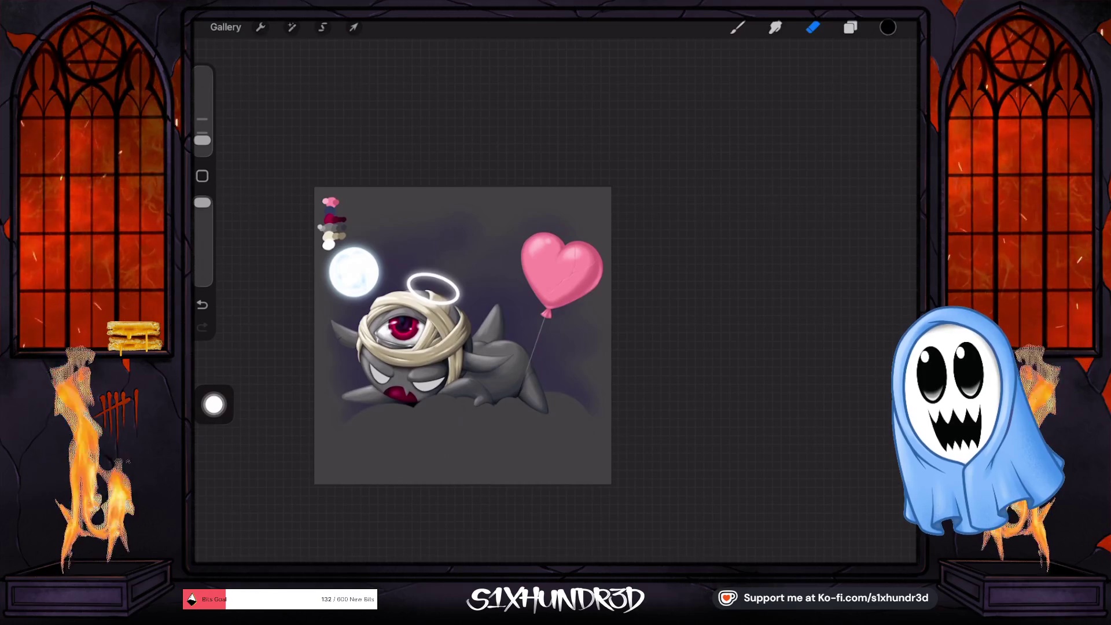
click(850, 27)
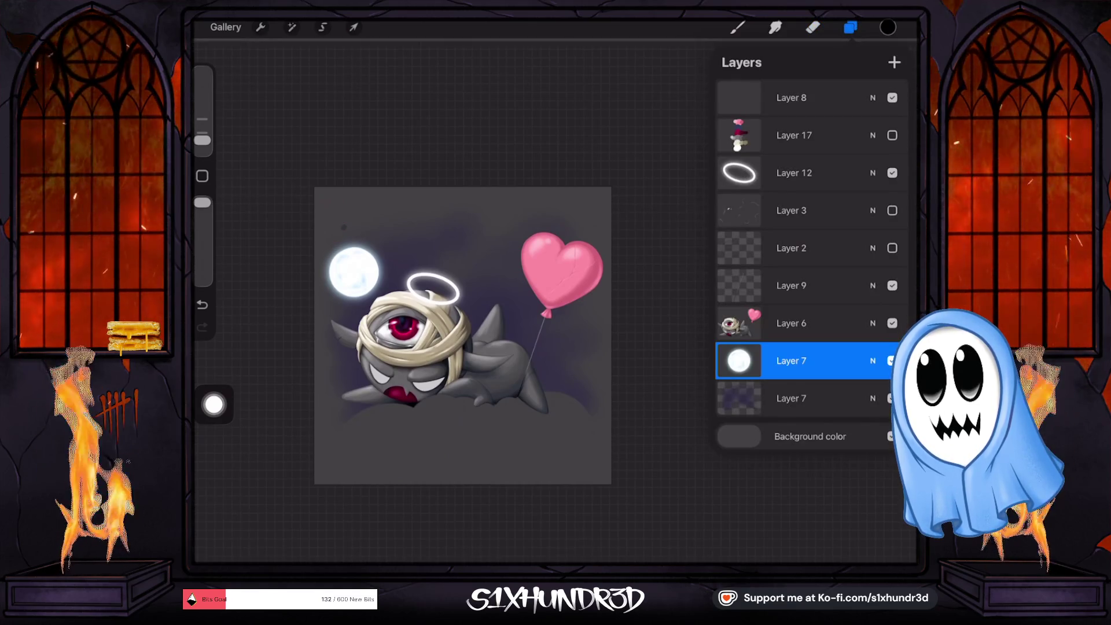
click(353, 27)
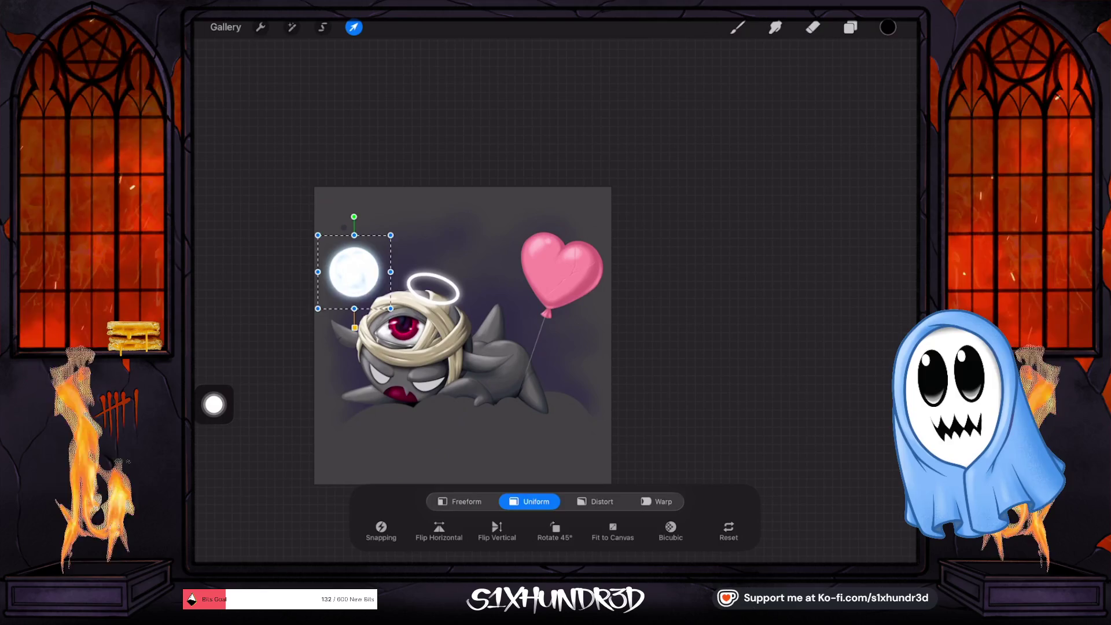
mouse_move(354, 272)
mouse_down()
mouse_move(367, 285)
mouse_move(358, 271)
mouse_up()
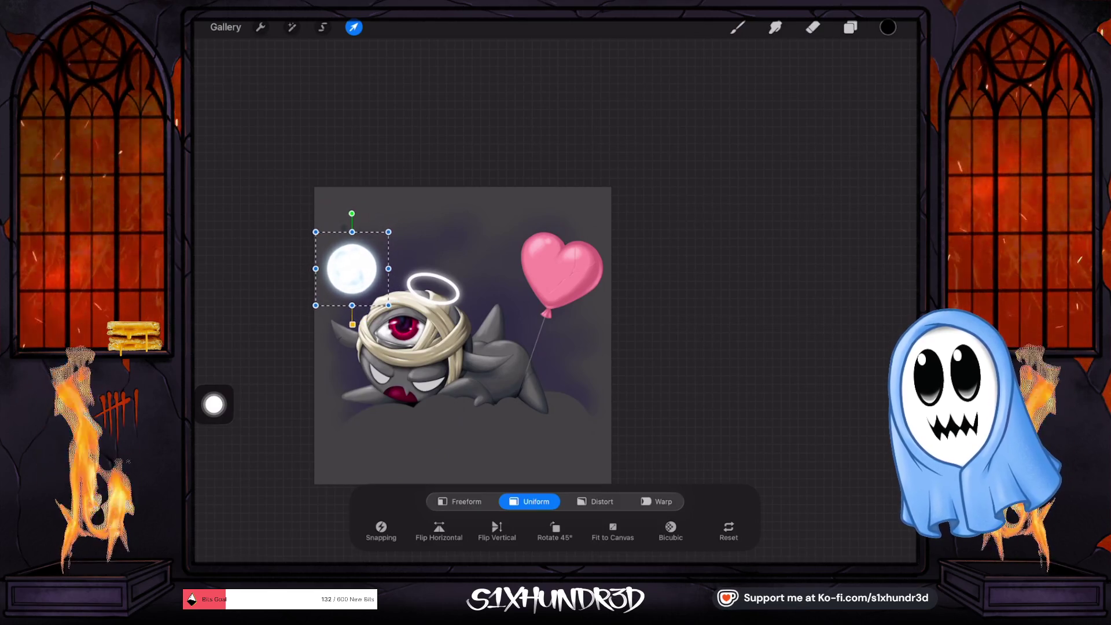
drag(282, 291, 272, 292)
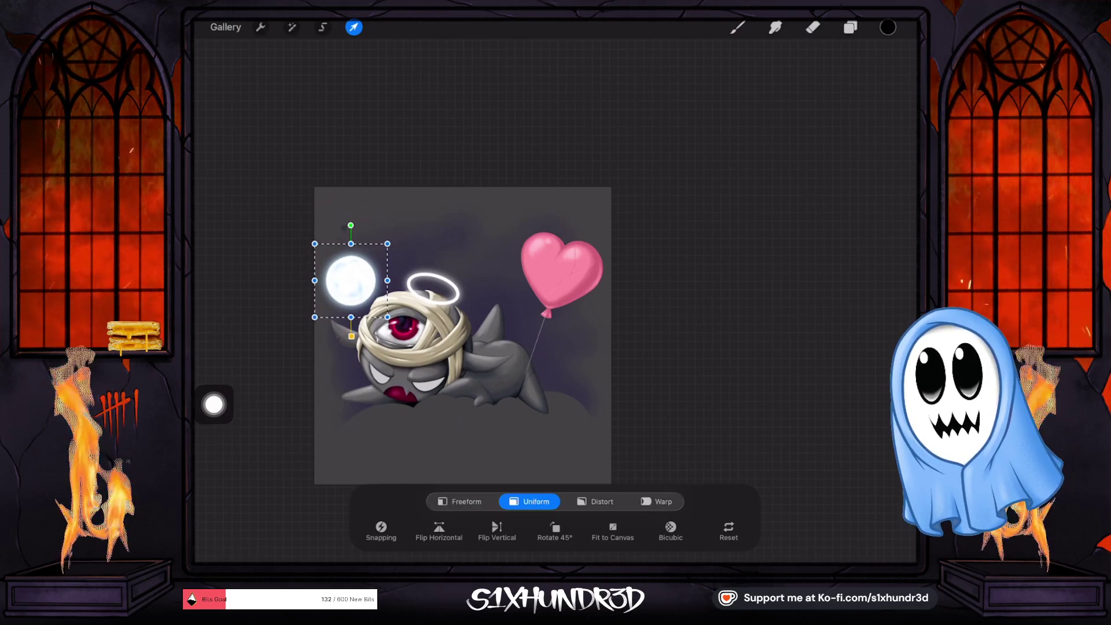
Step: Commit the moon's new position
key(e)
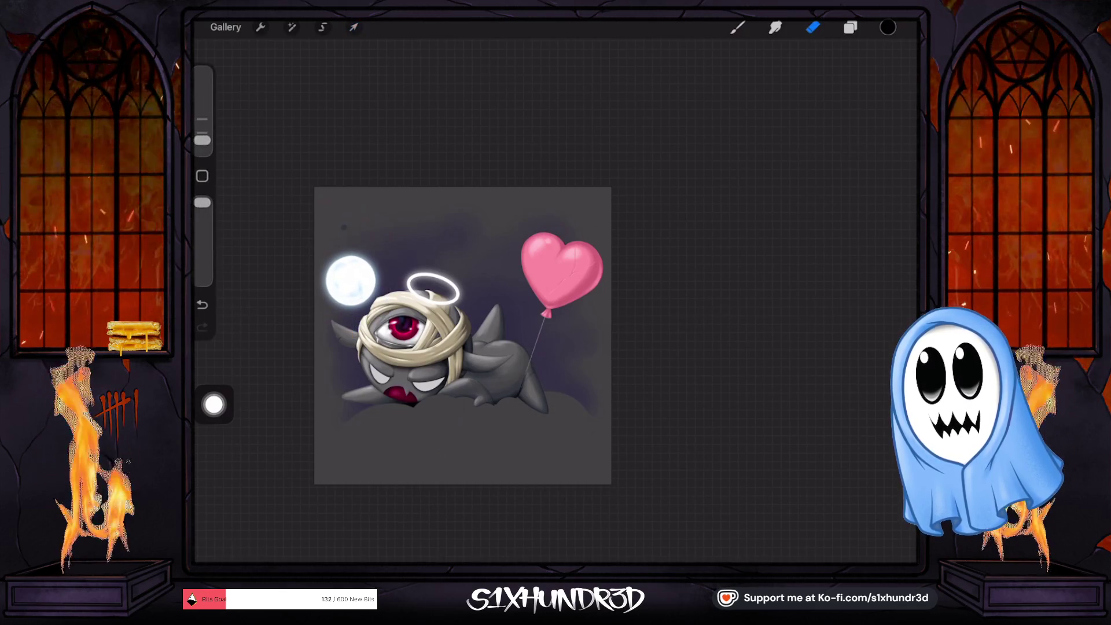
scroll(463, 335, up, 2)
scroll(463, 336, up, 2)
scroll(463, 336, up, 2)
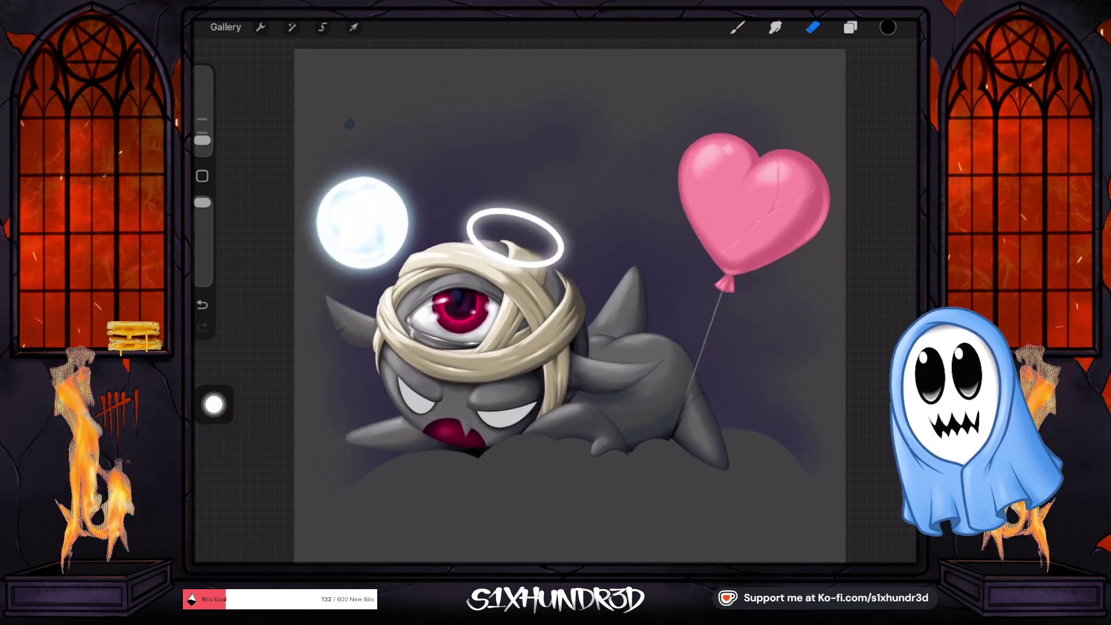
scroll(462, 336, up, 2)
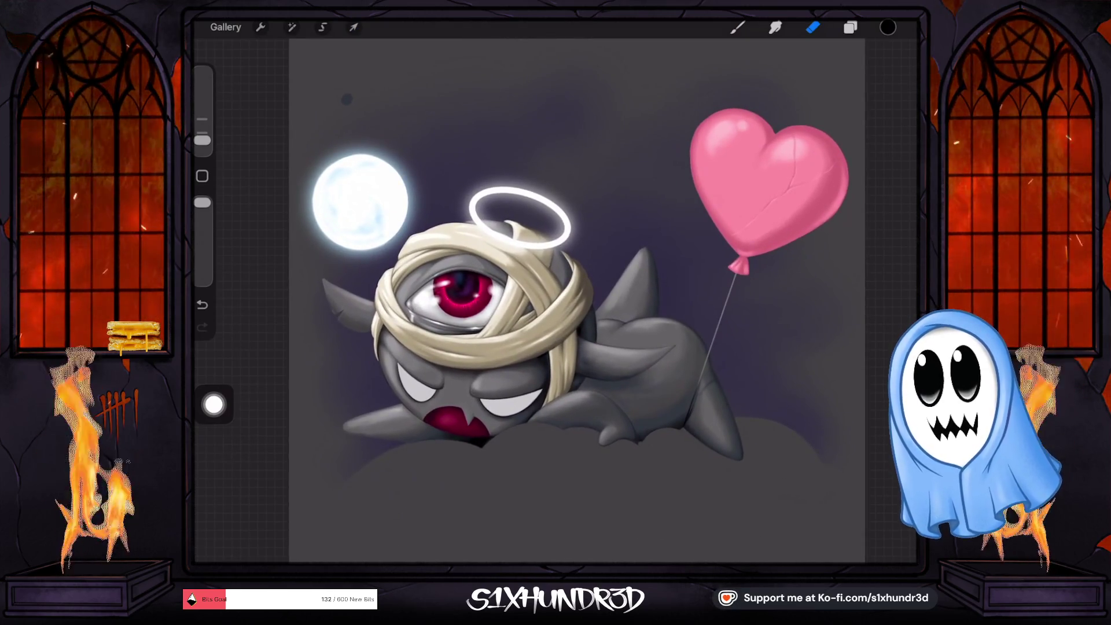
scroll(579, 301, down, 1)
scroll(579, 300, up, 3)
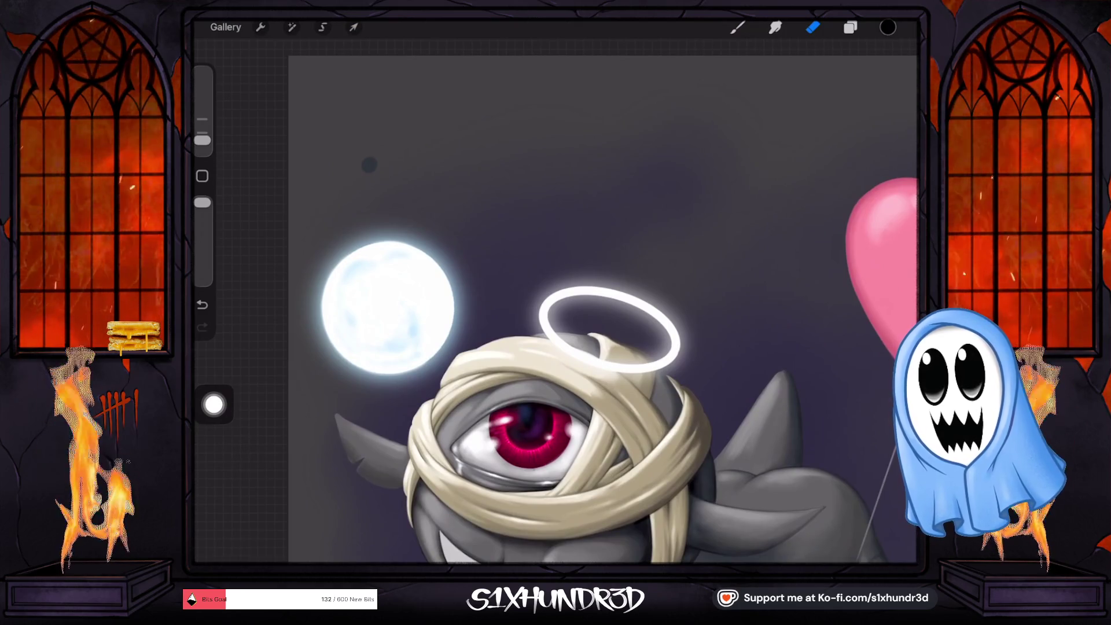
Step: Toggle visibility of Layer 7, Layer 6 and the halo layer to identify their contents
click(850, 28)
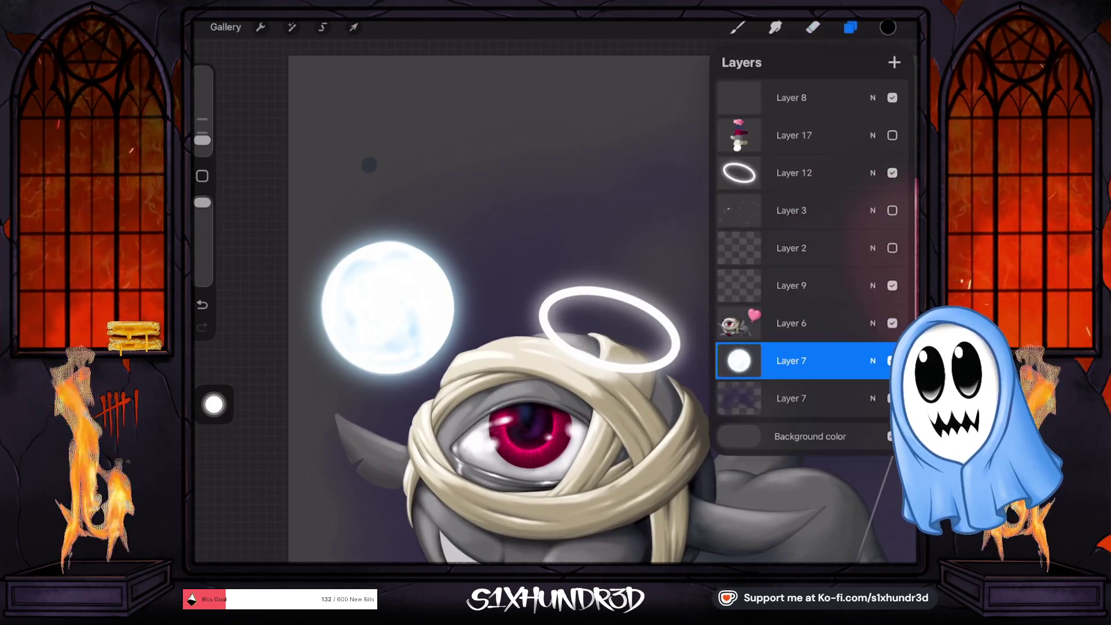
click(892, 360)
click(891, 361)
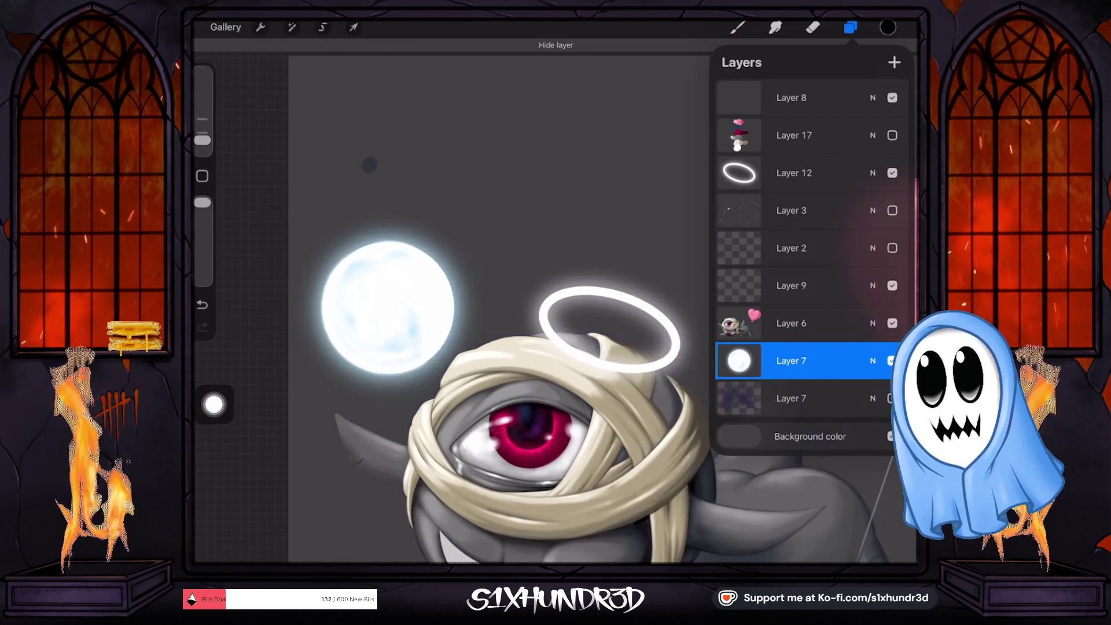
click(892, 323)
click(892, 323)
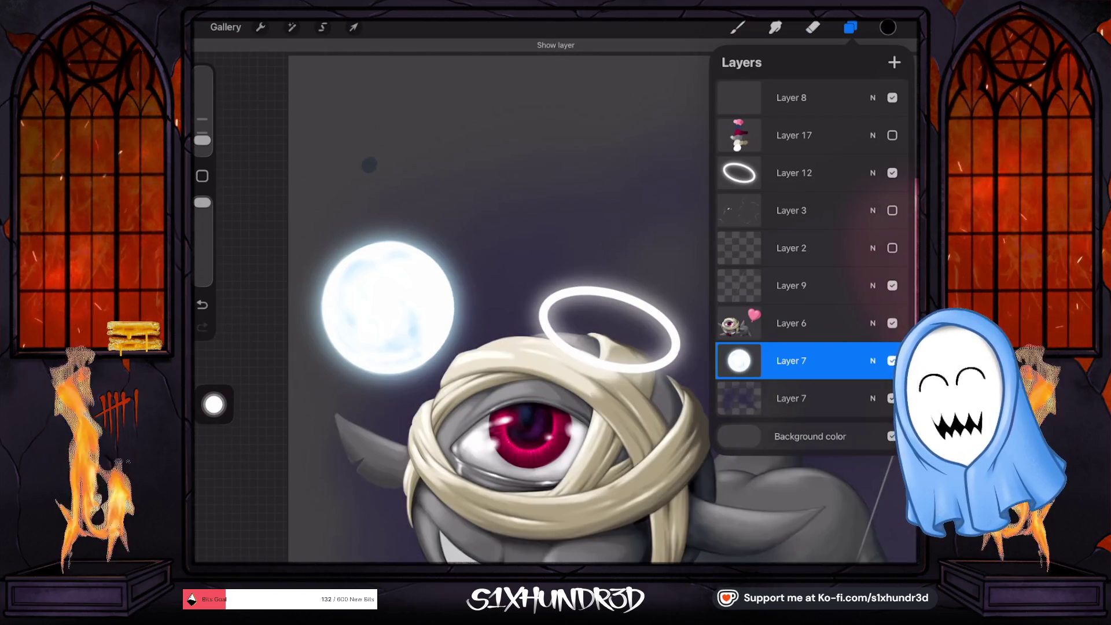
click(892, 173)
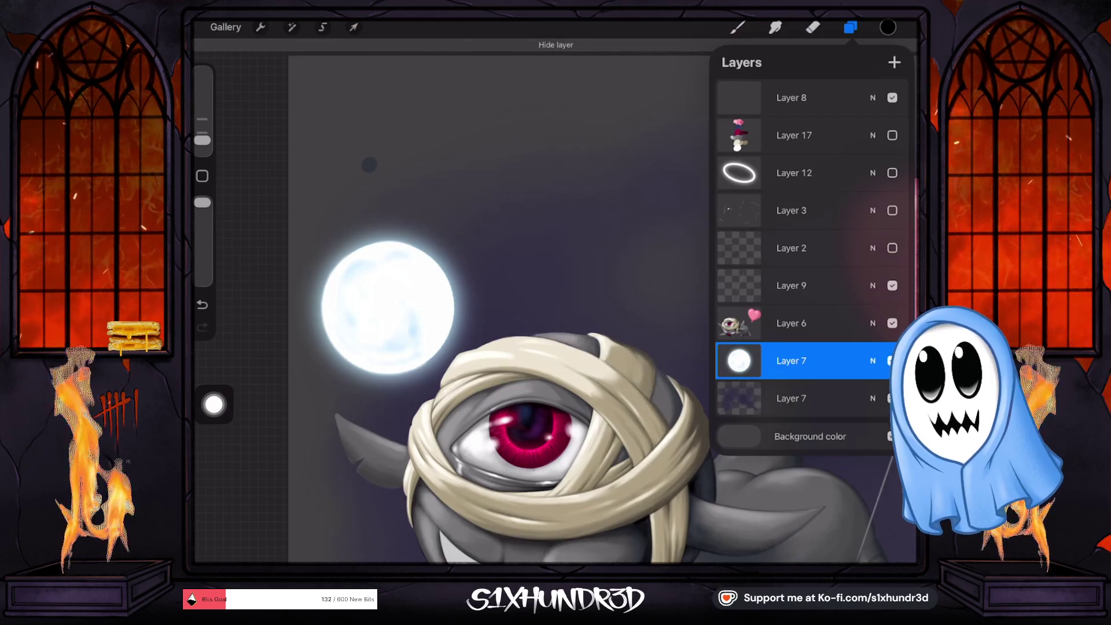
click(892, 172)
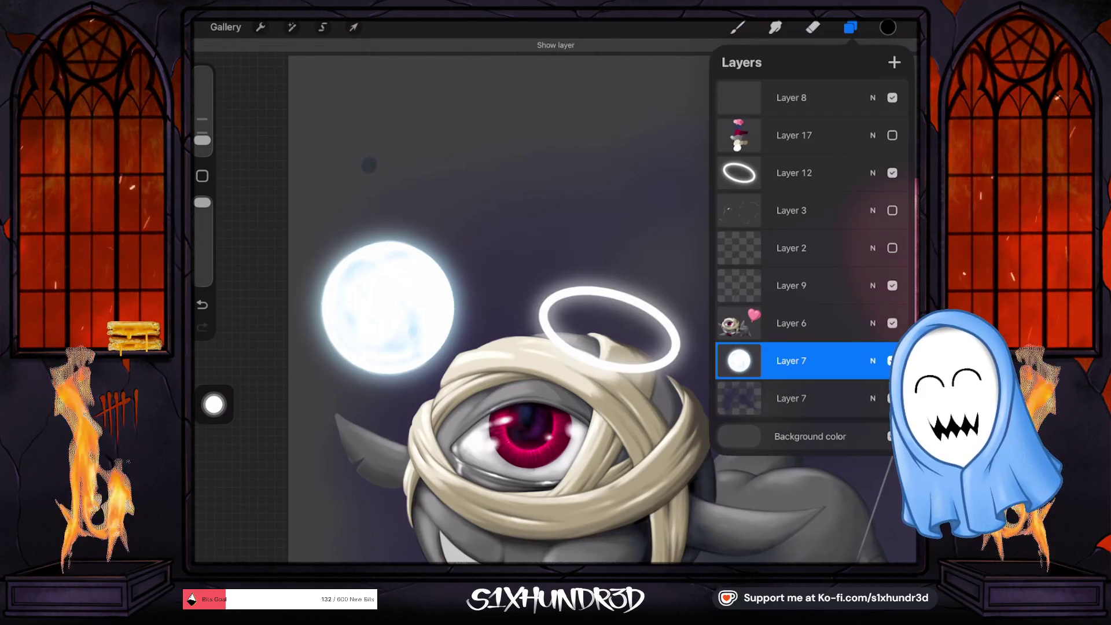
Step: Delete the blank top Layer 8, leaving Layer 17 at the top of the stack
click(792, 97)
scroll(498, 307, down, 5)
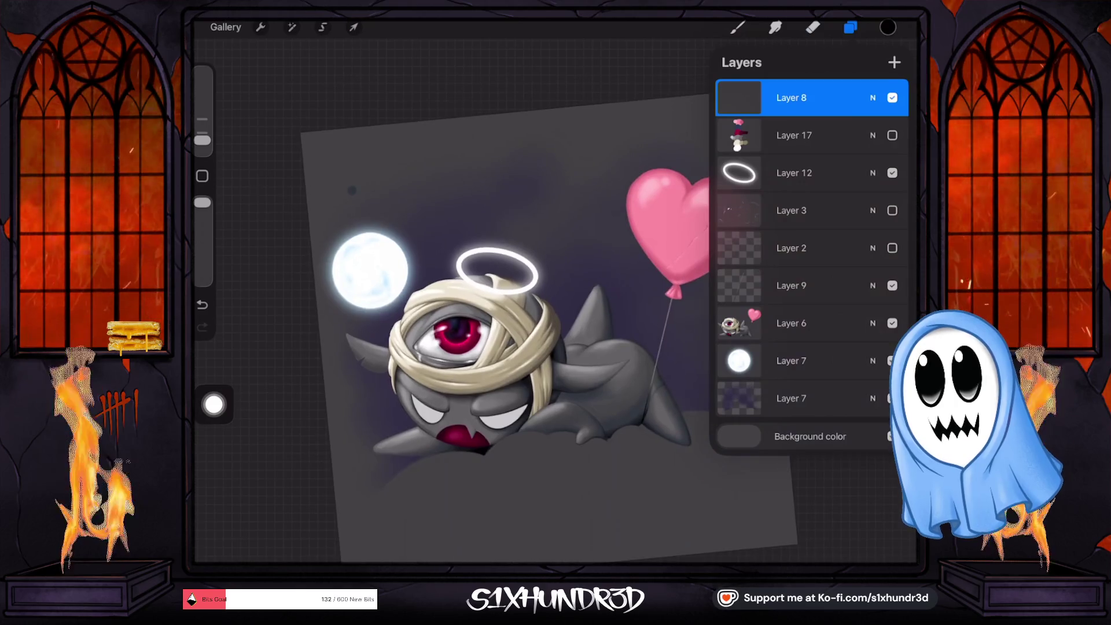
drag(857, 97, 753, 97)
click(890, 97)
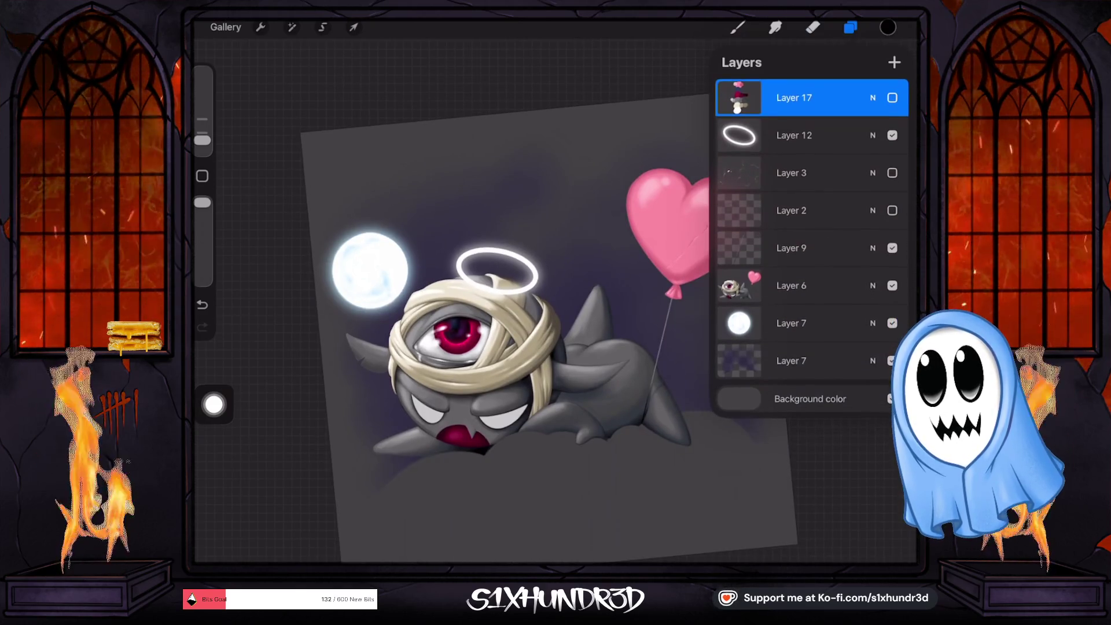
click(813, 28)
scroll(579, 301, up, 3)
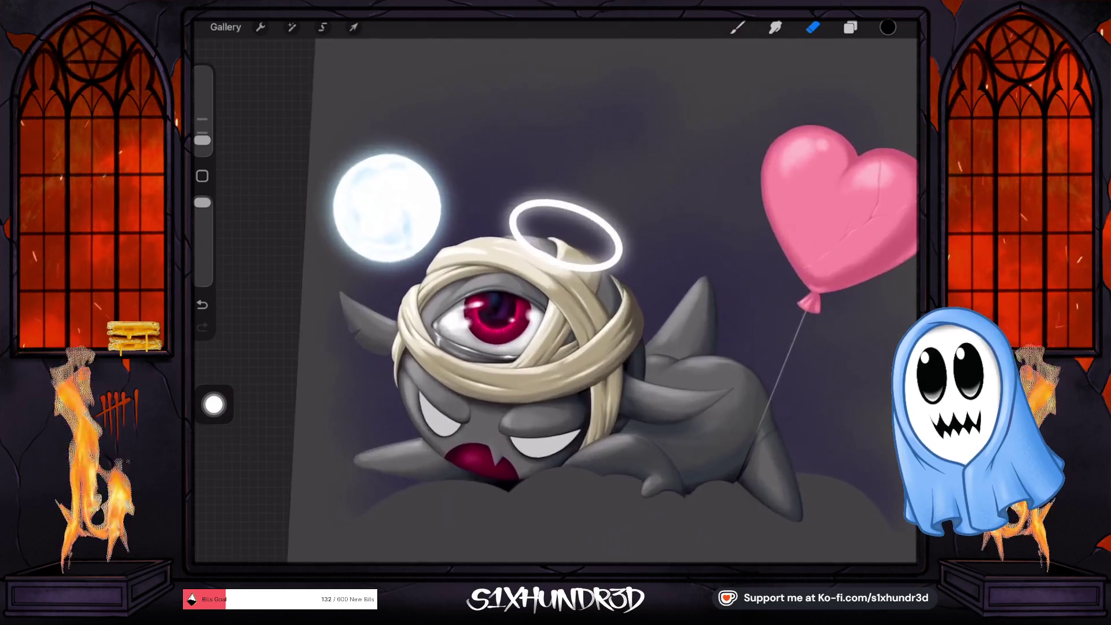
click(850, 27)
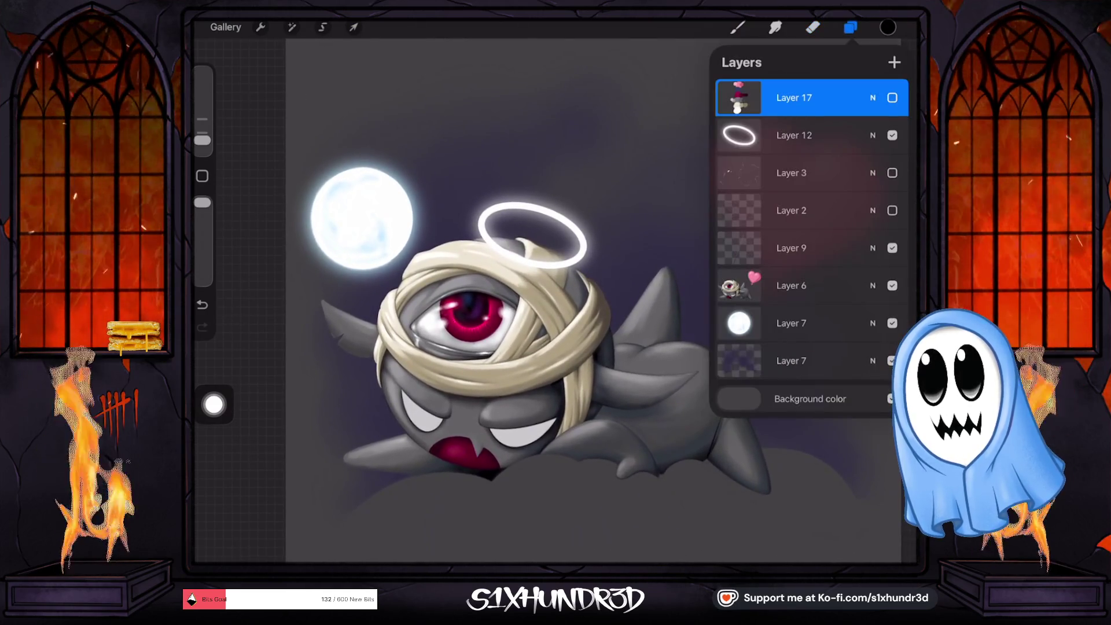
click(892, 97)
click(893, 97)
click(850, 27)
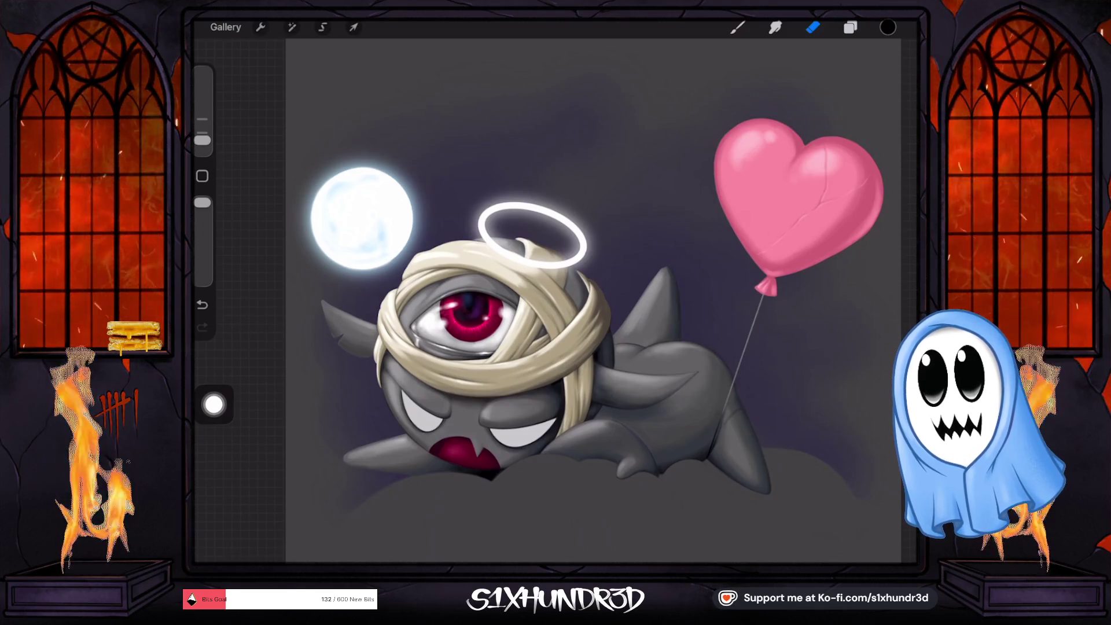
scroll(504, 475, up, 2)
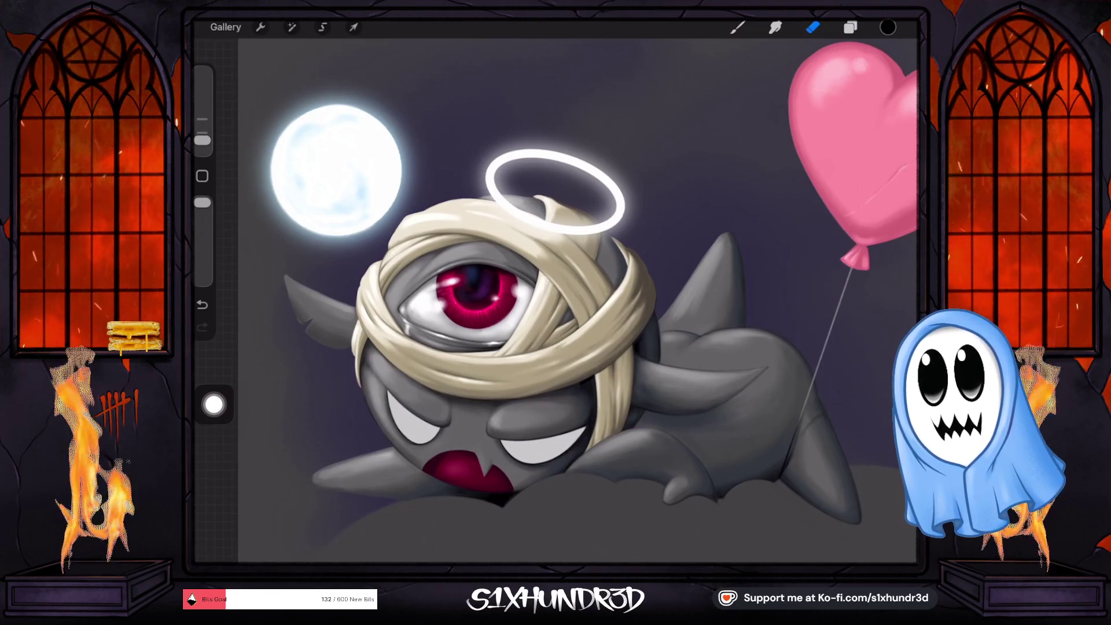
Step: Select the creature's Layer 6 and tweak the brush size and opacity
key(l)
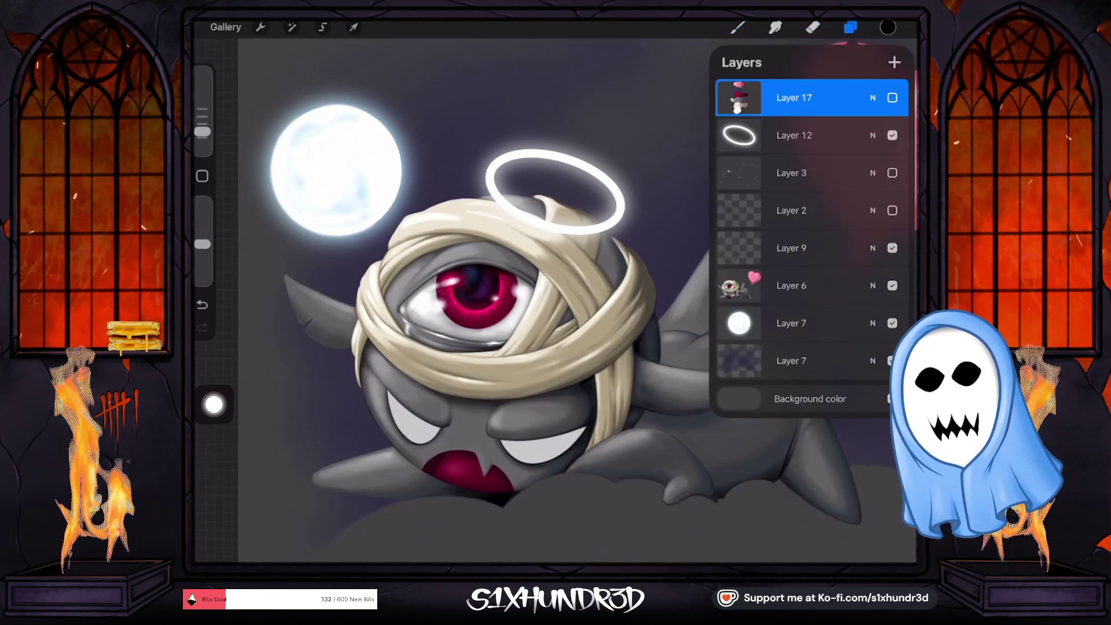
click(798, 285)
click(736, 28)
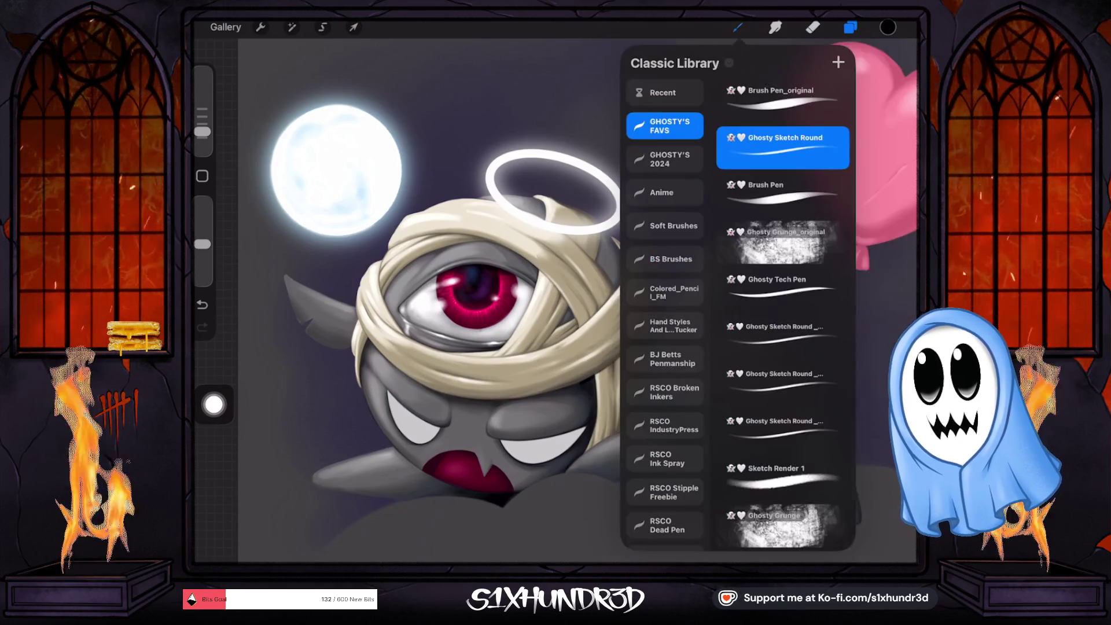
click(737, 28)
drag(202, 131, 202, 123)
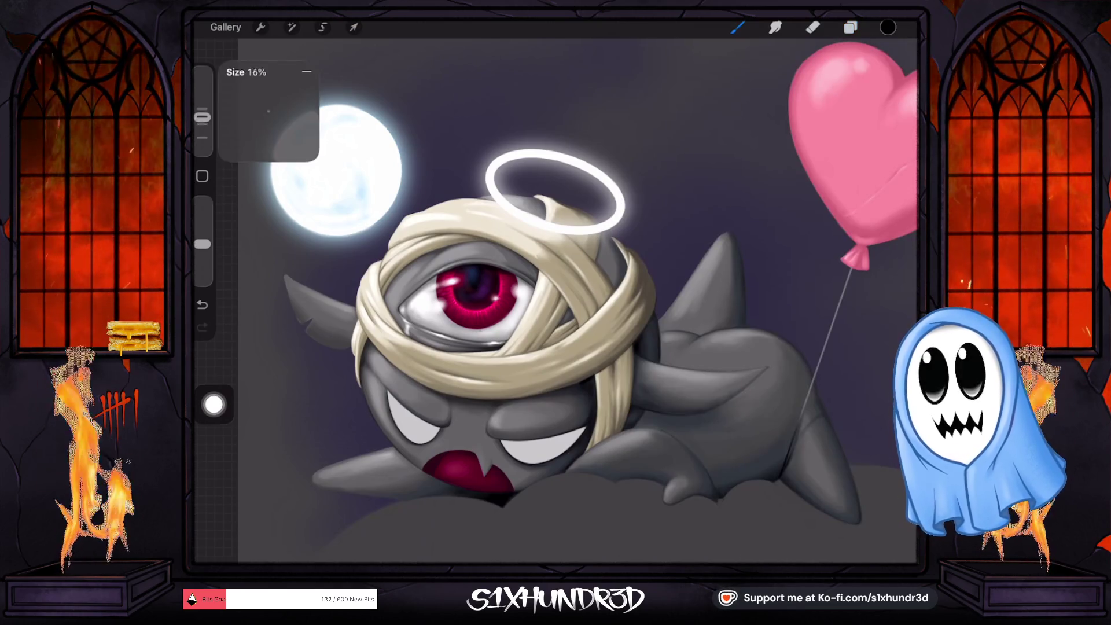
drag(202, 243, 202, 248)
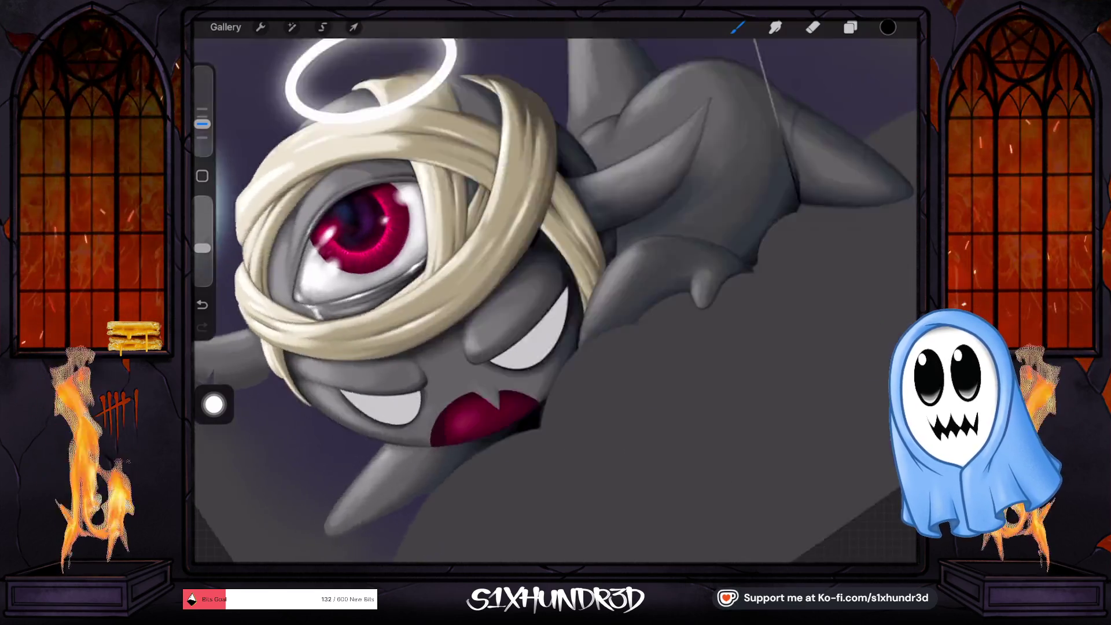
Step: Shade the crimson mouth and fangs, raising opacity to about 64% and brush size to 56%
scroll(521, 434, up, 5)
scroll(521, 290, up, 3)
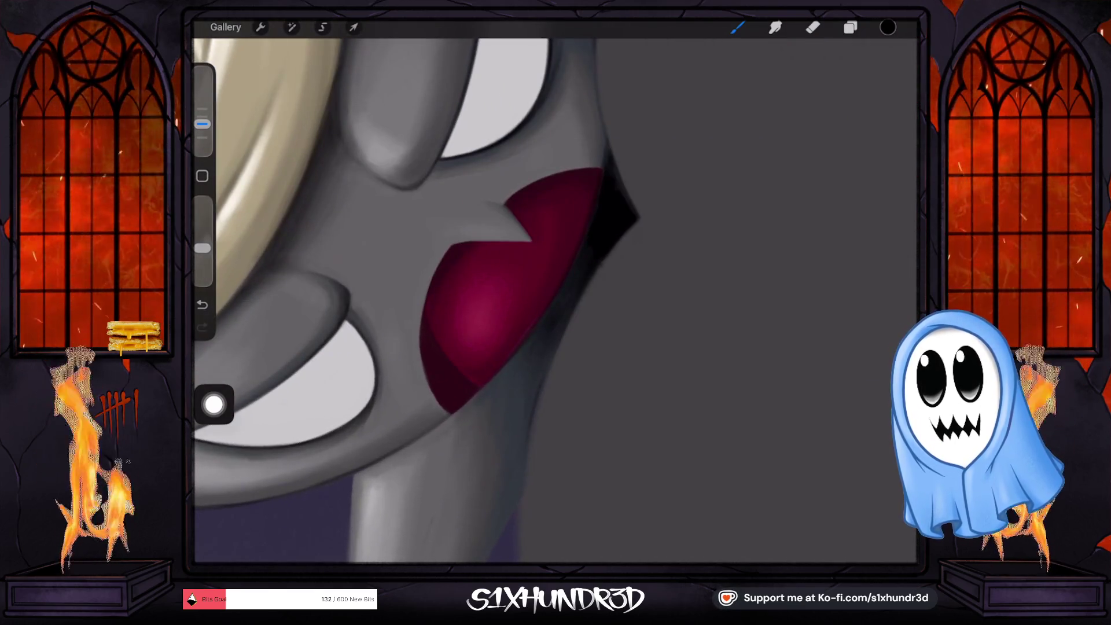
drag(202, 248, 202, 242)
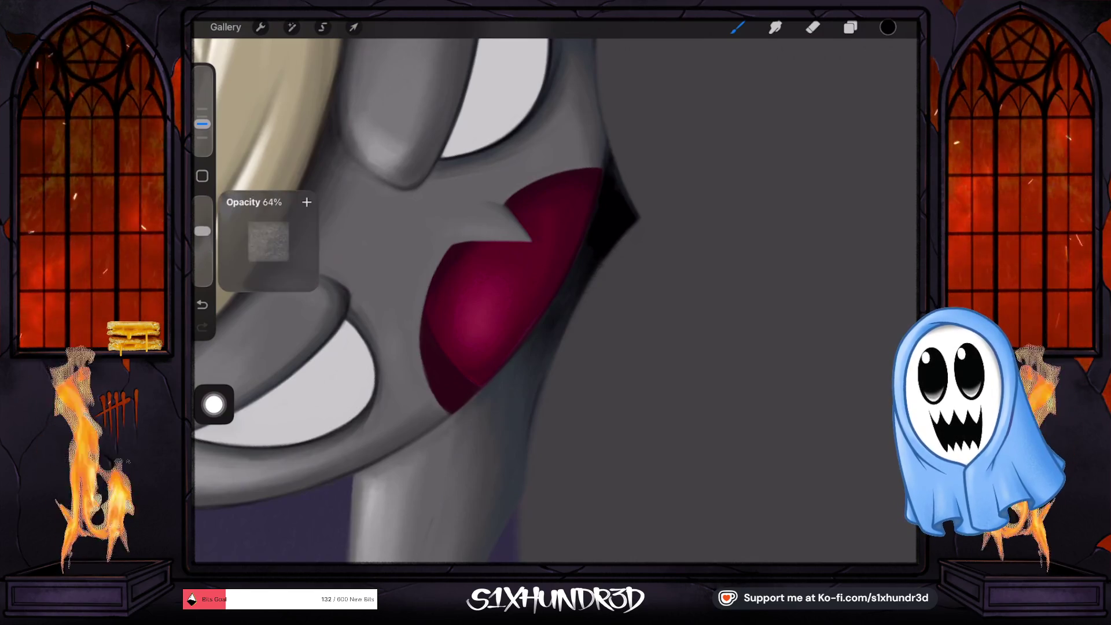
drag(202, 124, 202, 116)
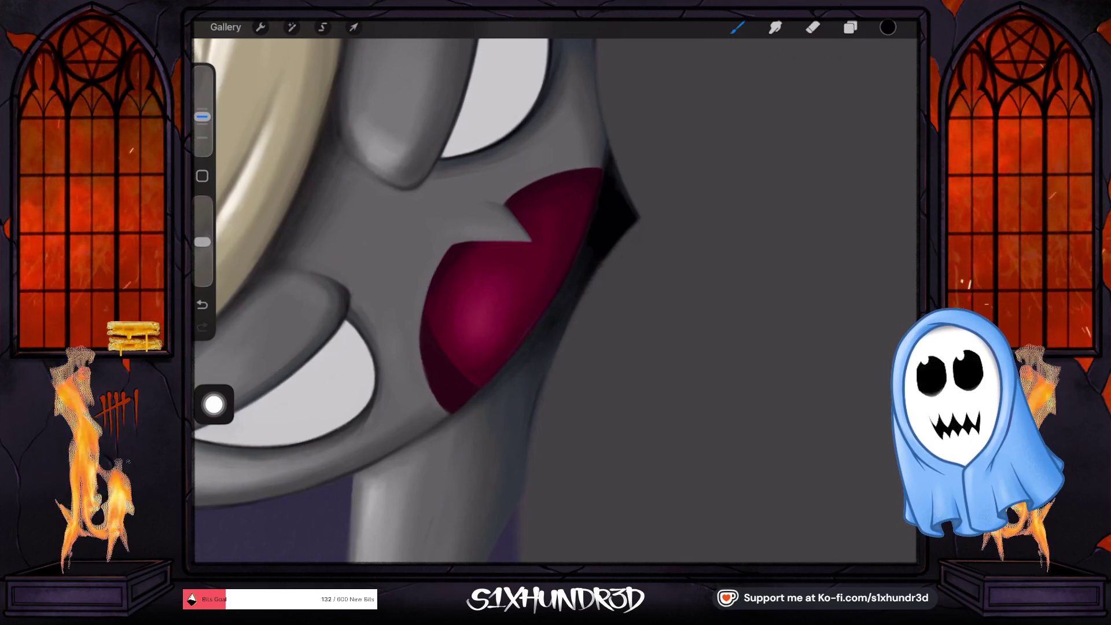
drag(202, 116, 202, 109)
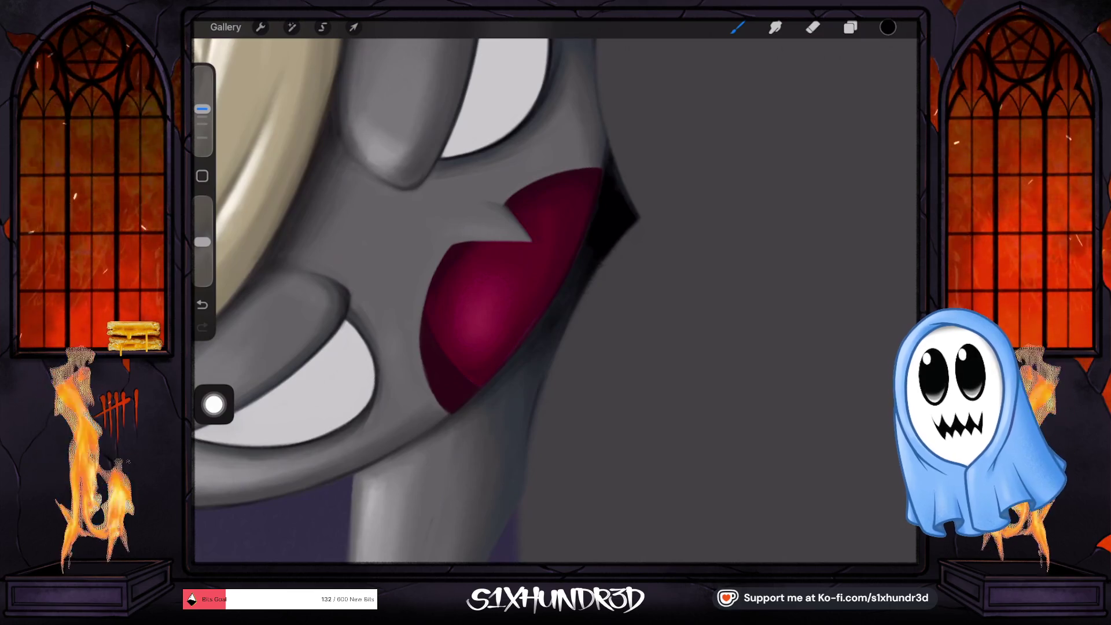
drag(201, 109, 202, 91)
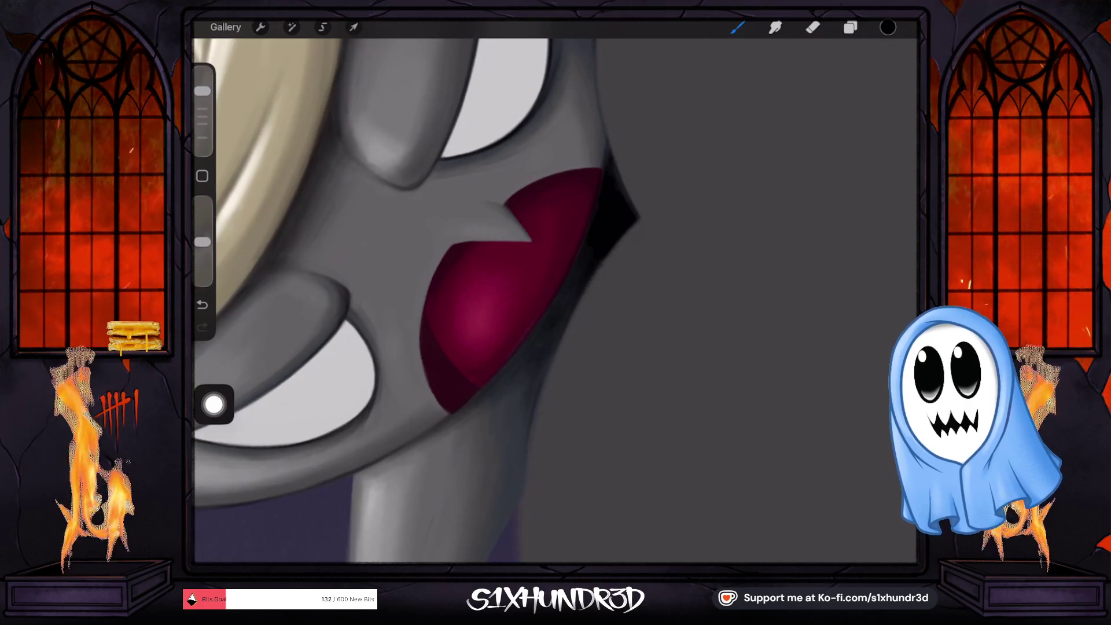
scroll(556, 301, down, 3)
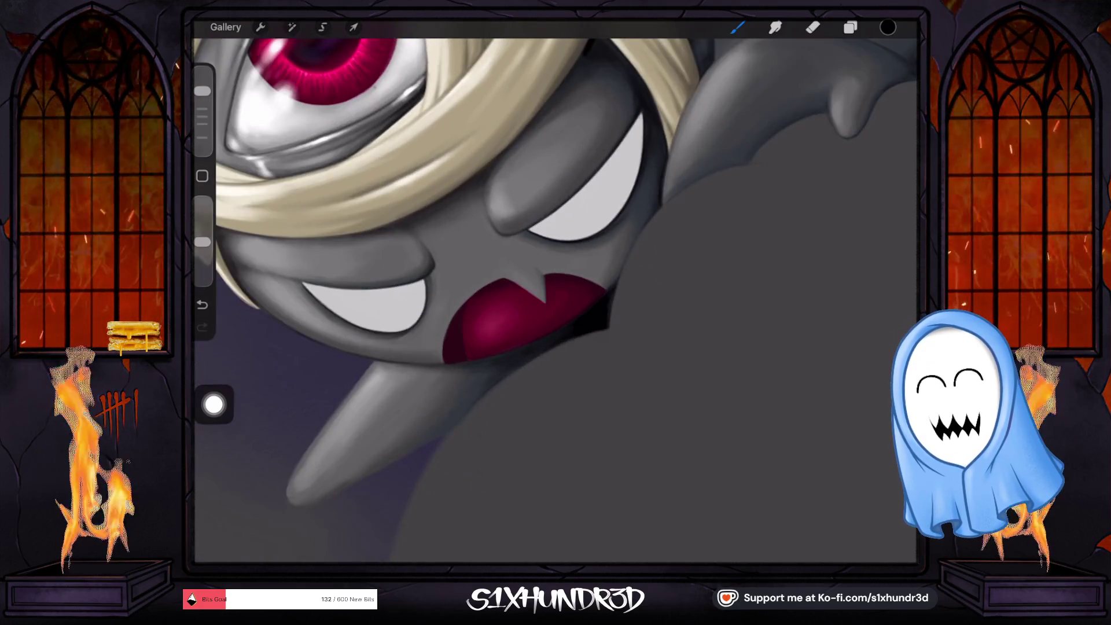
Step: Zoom onto the body near the balloon string and paint soft grey shading on horns and body
scroll(556, 301, down, 5)
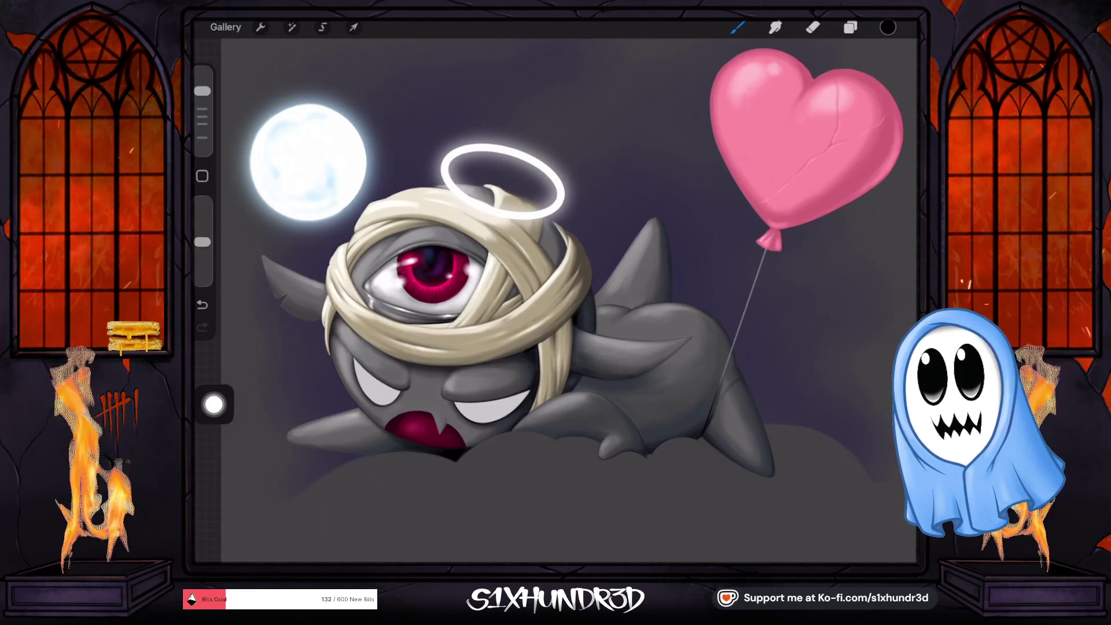
scroll(683, 381, up, 5)
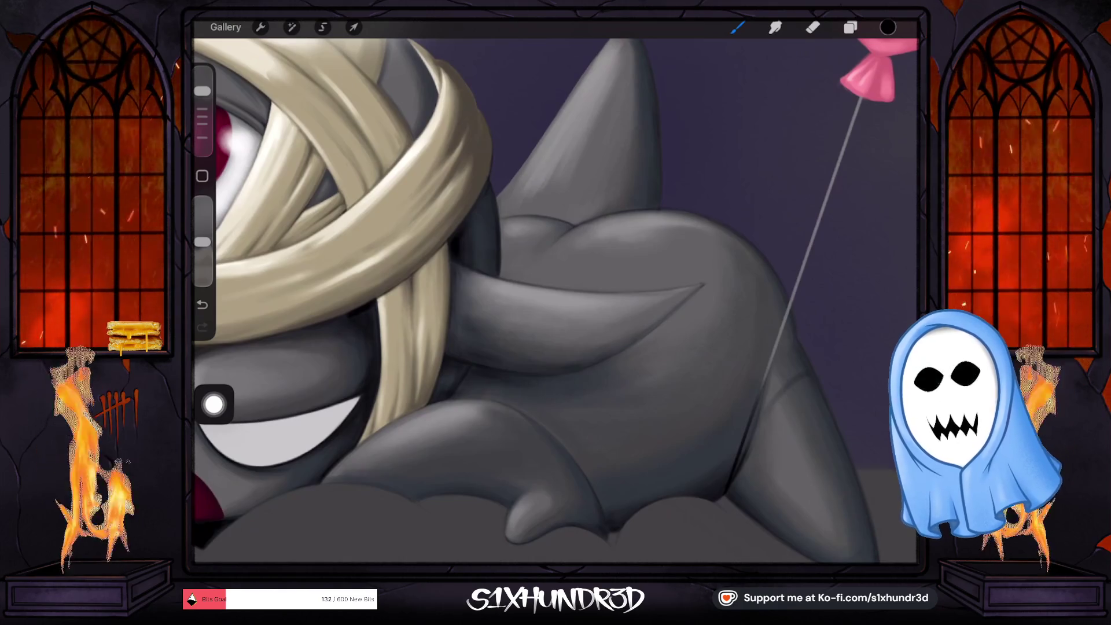
Step: Shrink the brush for detail, sample the wing's grey, and smooth the lower wing spike's shading
scroll(556, 293, down, 2)
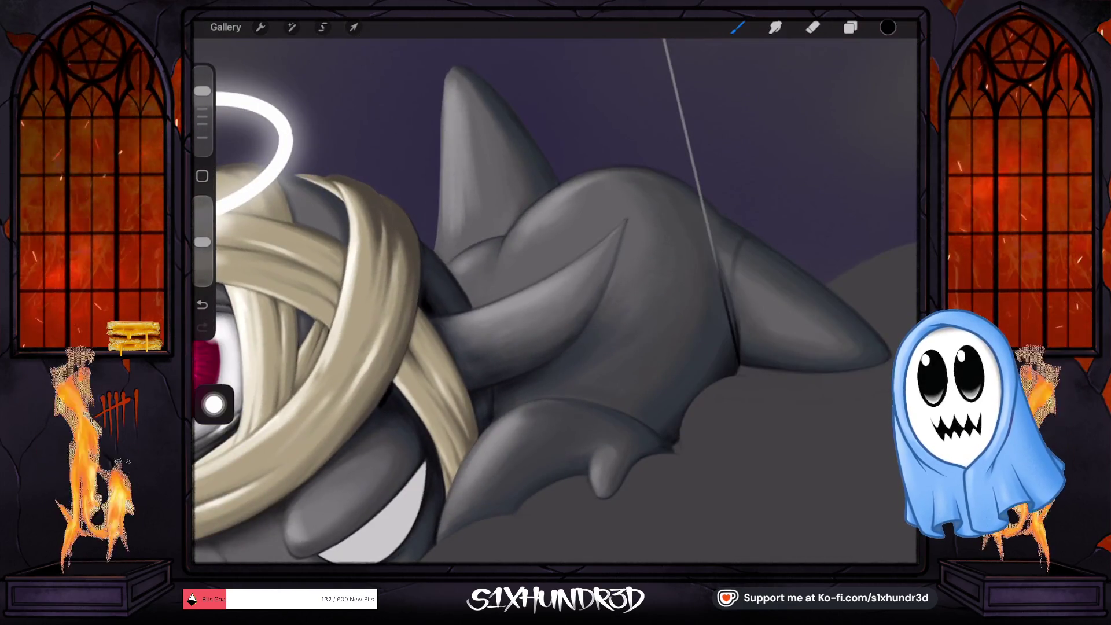
drag(202, 91, 202, 115)
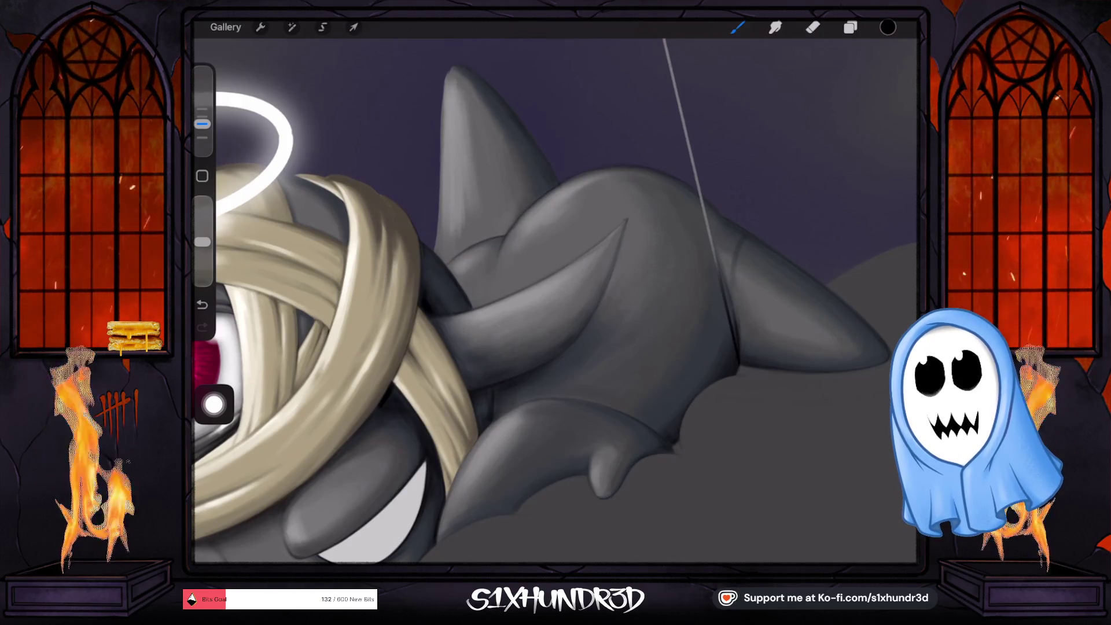
drag(202, 124, 202, 117)
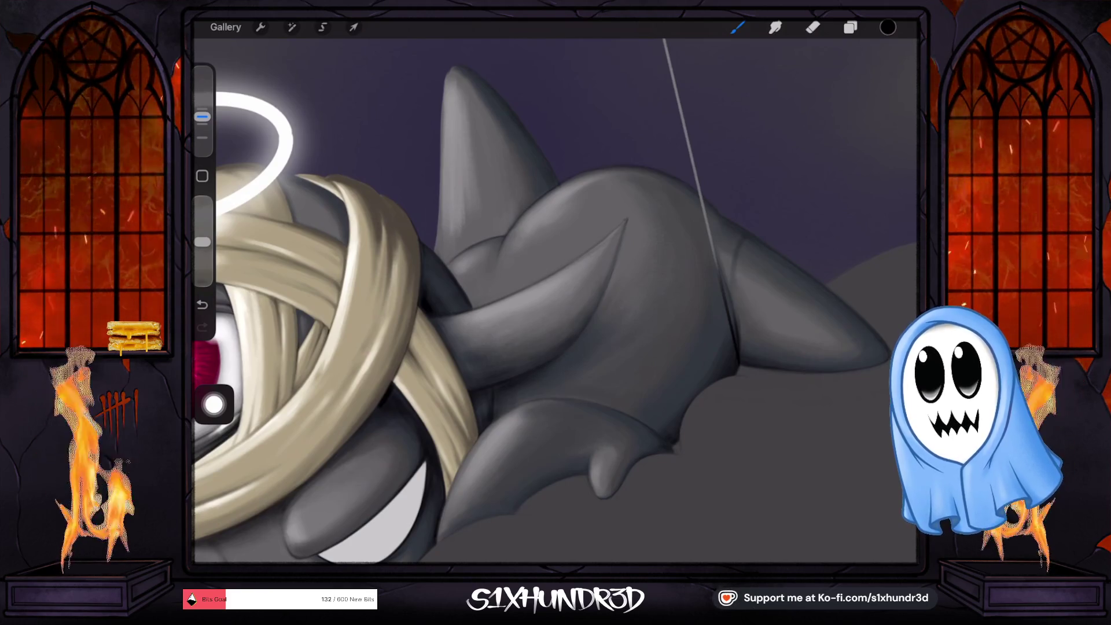
scroll(555, 301, up, 5)
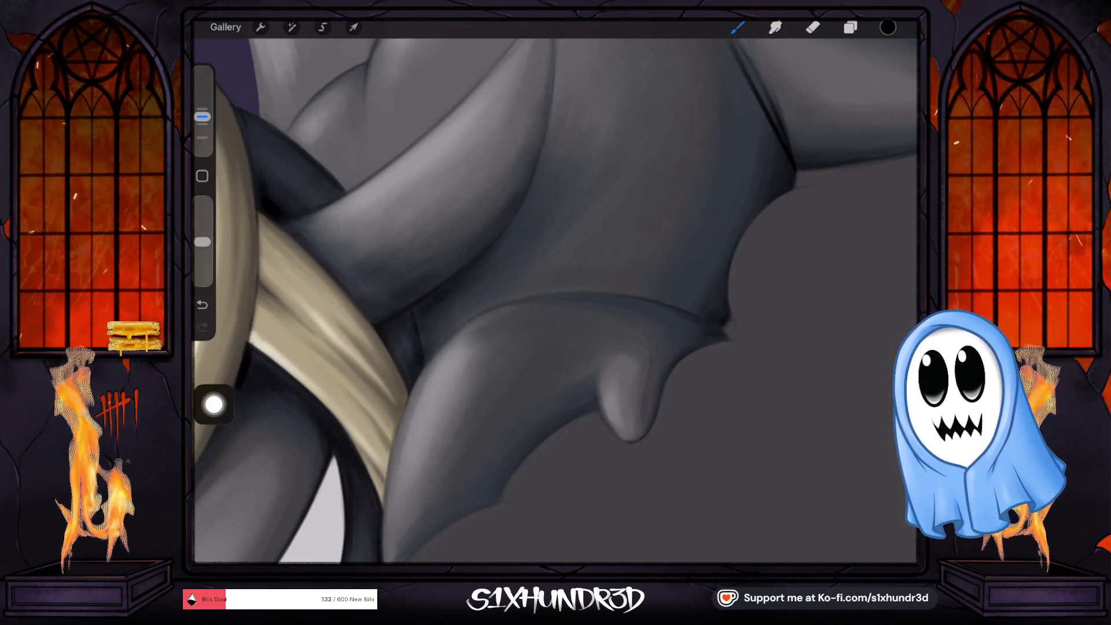
scroll(533, 446, up, 4)
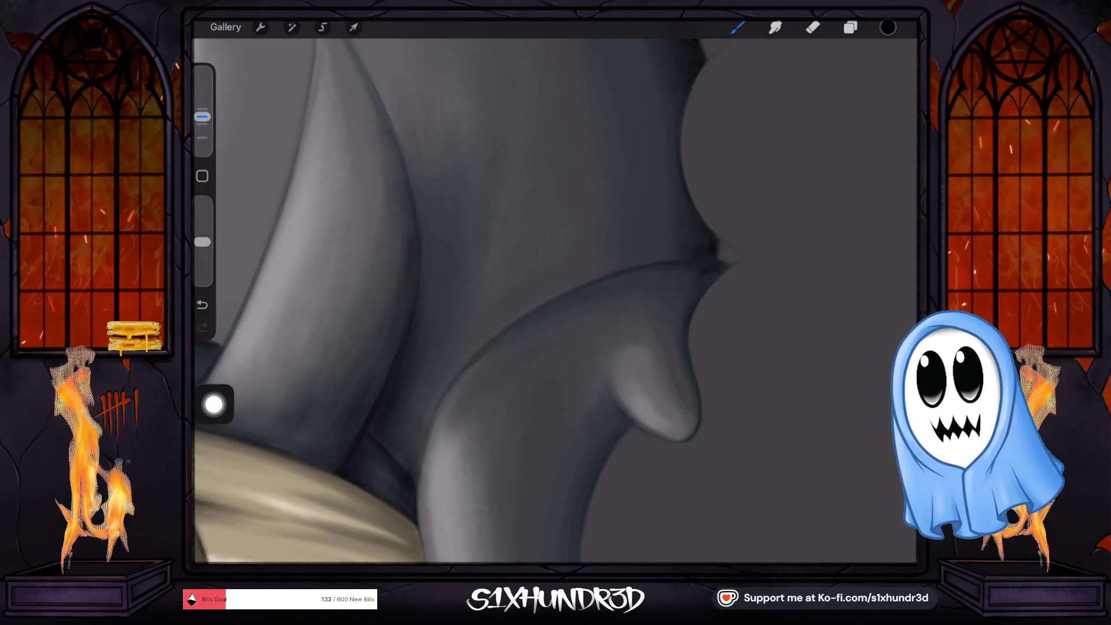
click(542, 268)
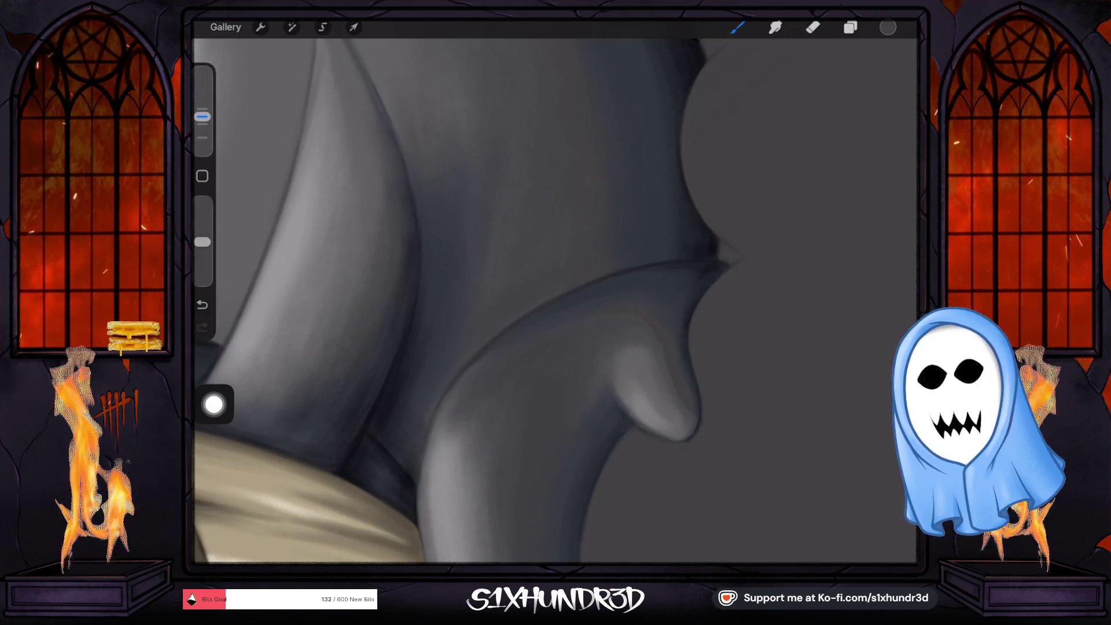
click(644, 264)
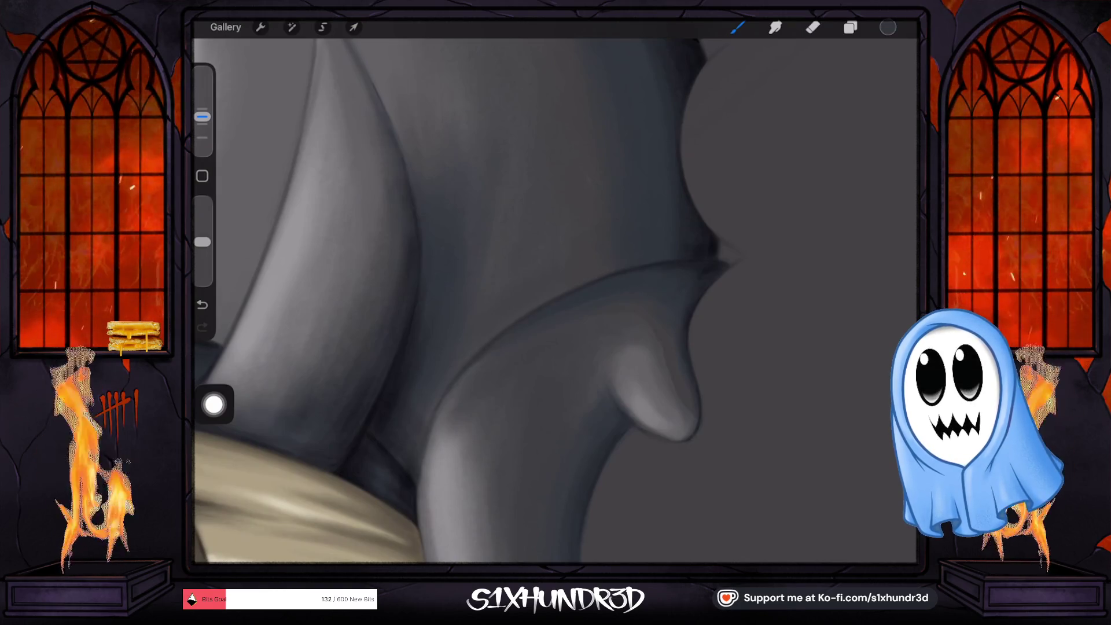
scroll(472, 354, down, 10)
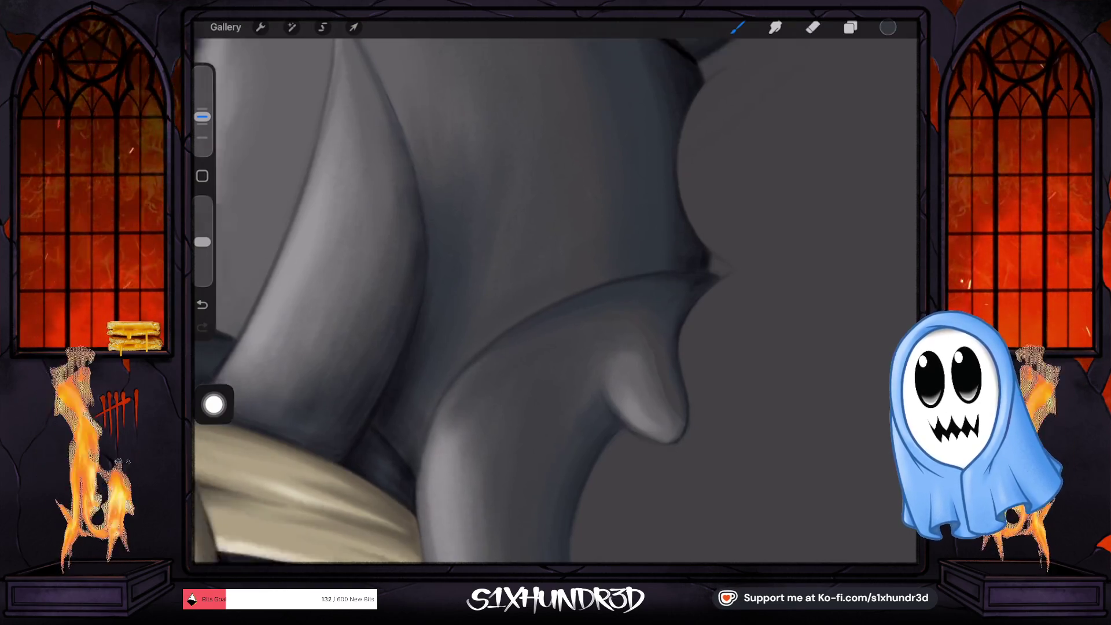
scroll(556, 289, down, 5)
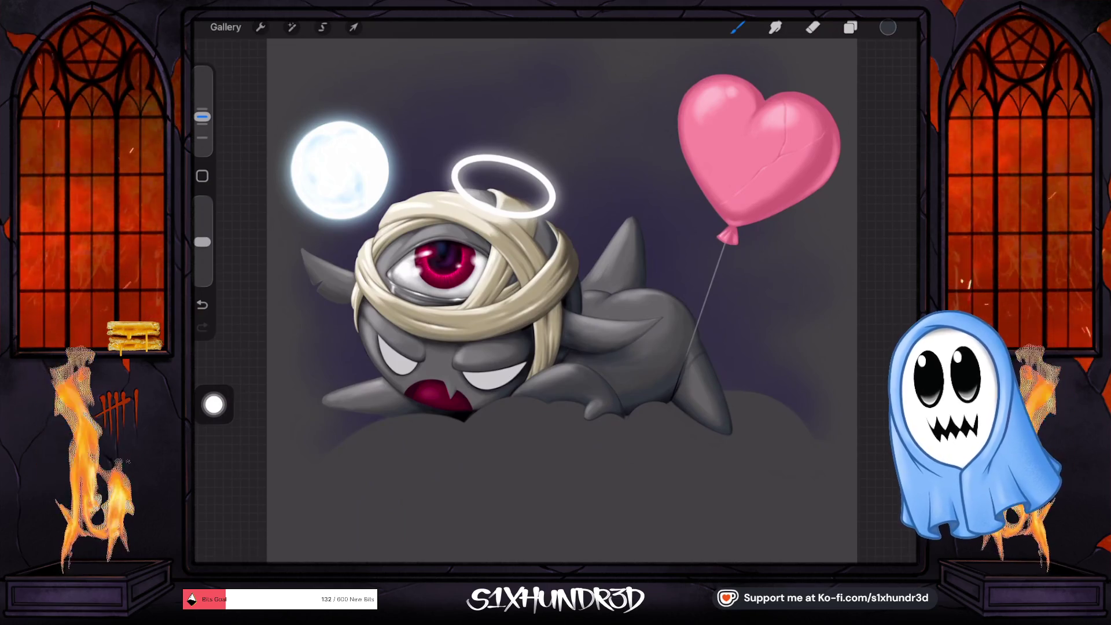
Step: Turn on Layer 3's smoke wisps, comparing with them hidden, and select Layer 3
click(850, 27)
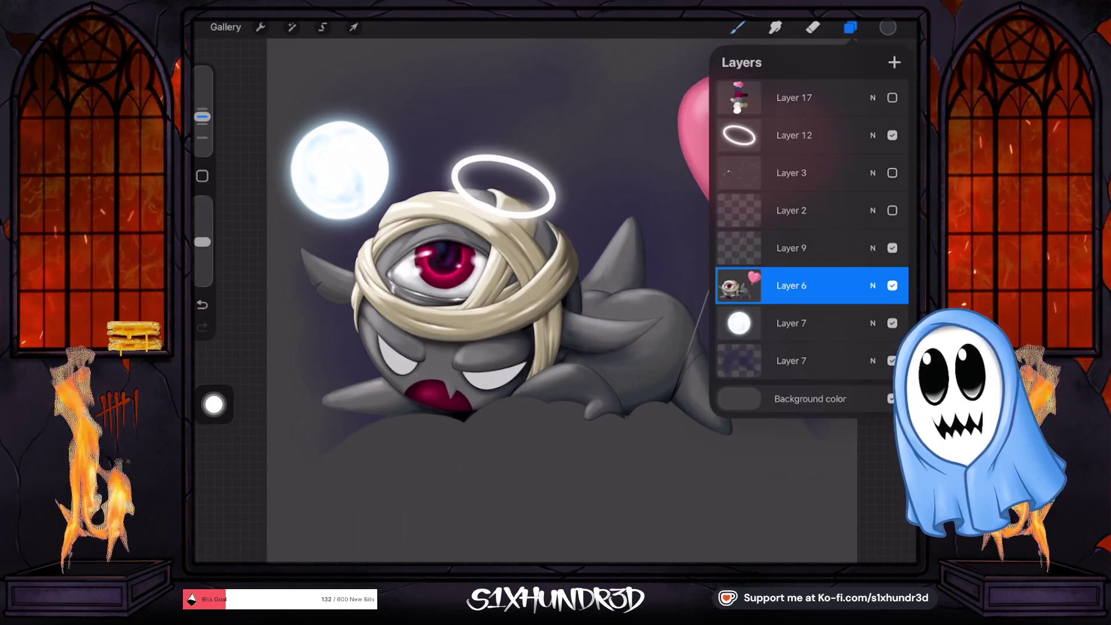
click(892, 172)
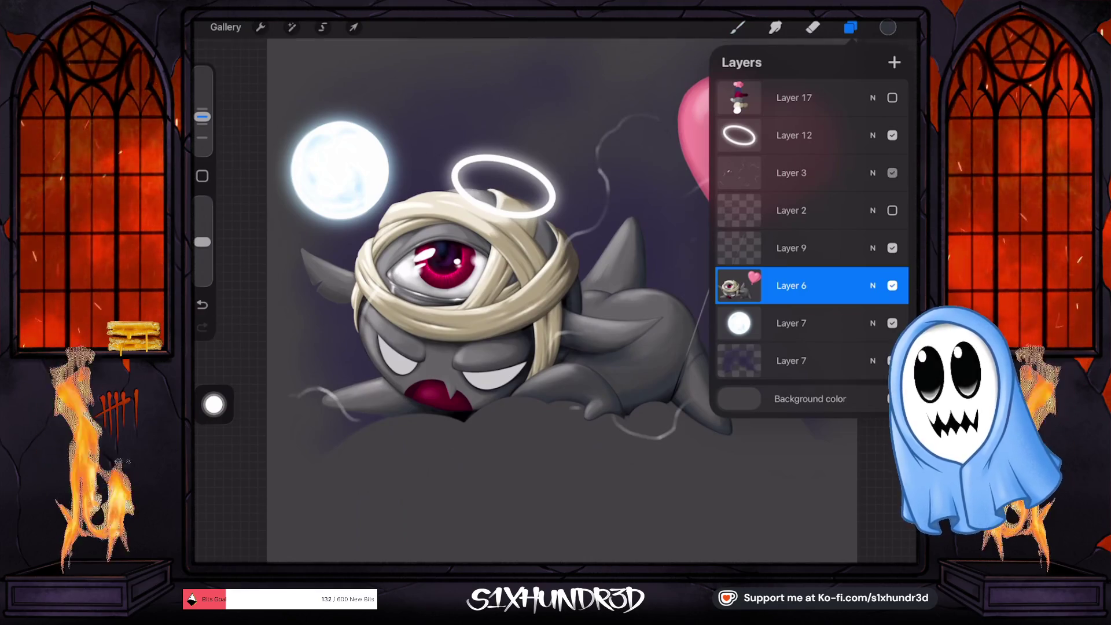
click(892, 173)
click(892, 172)
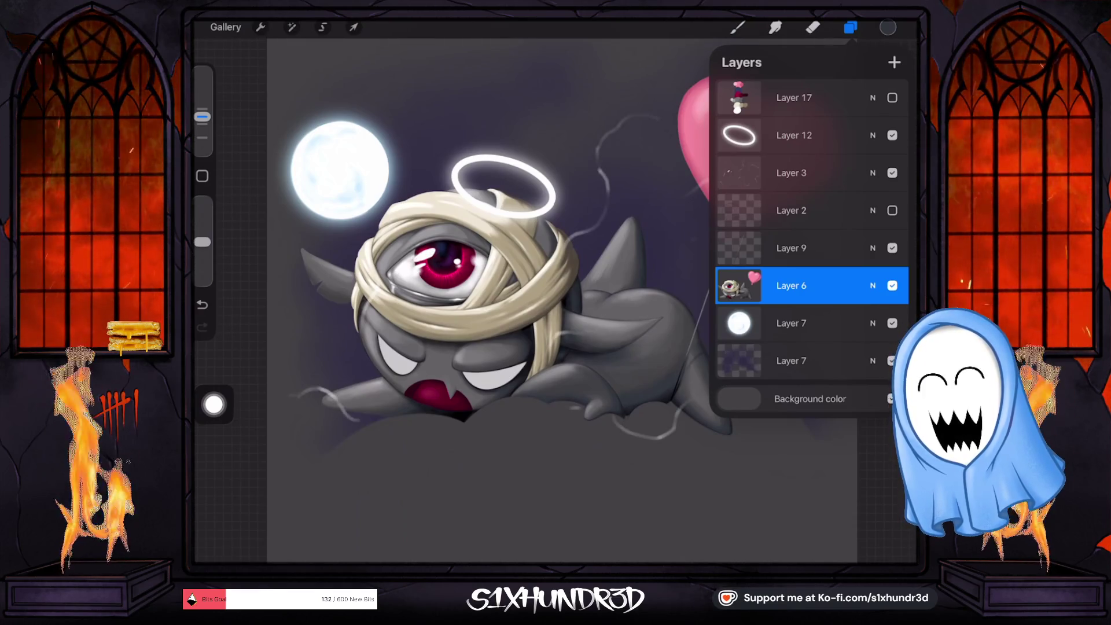
click(892, 172)
click(892, 172)
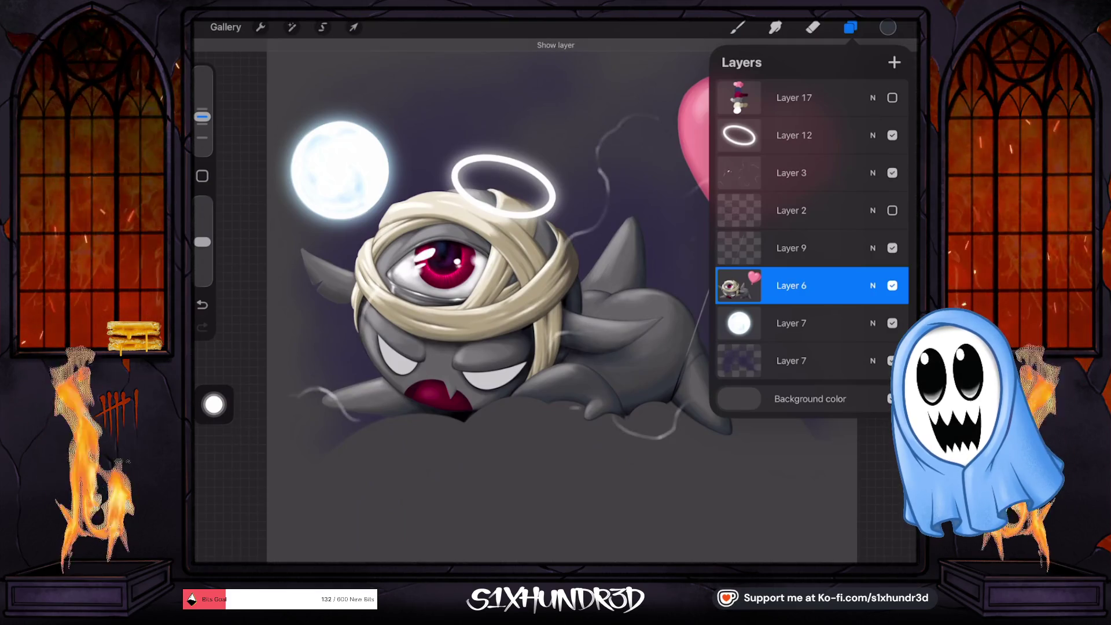
click(891, 172)
click(891, 172)
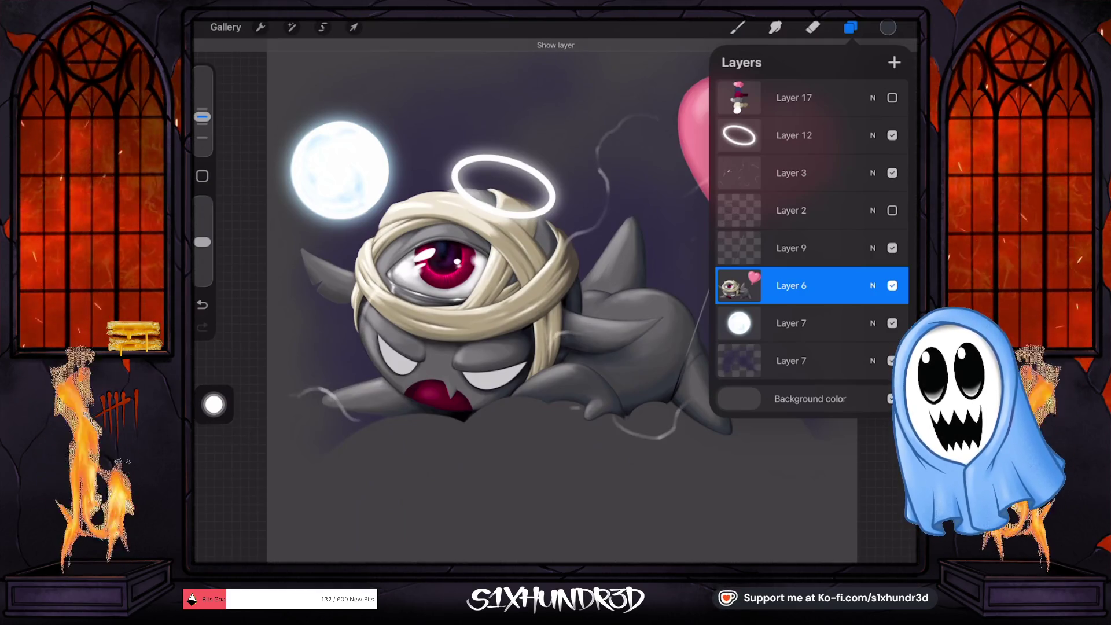
click(799, 172)
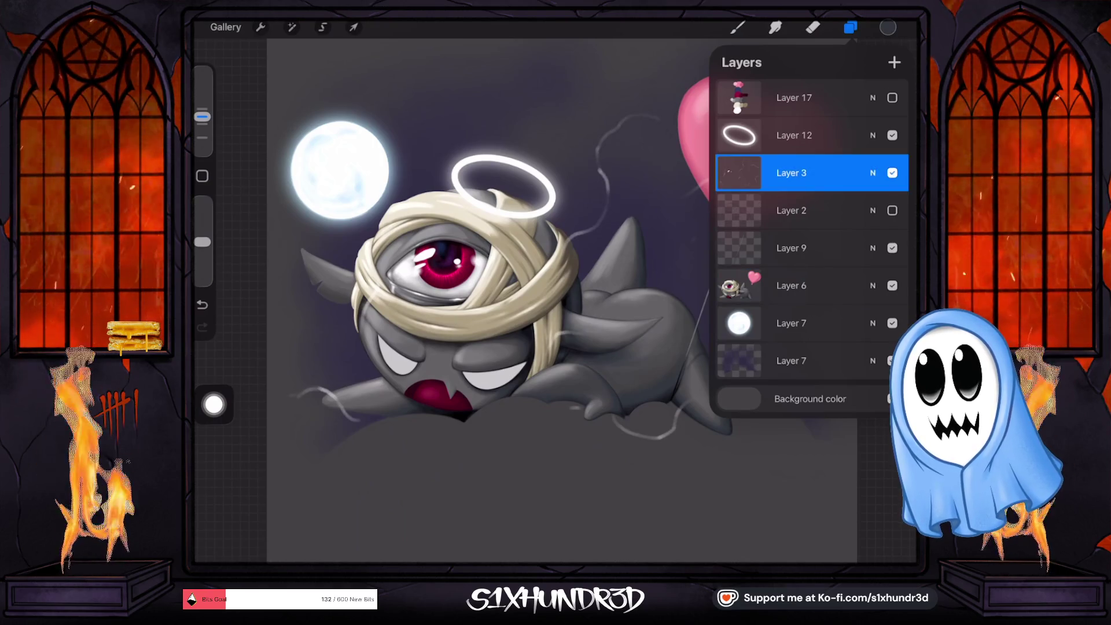
click(292, 27)
click(260, 27)
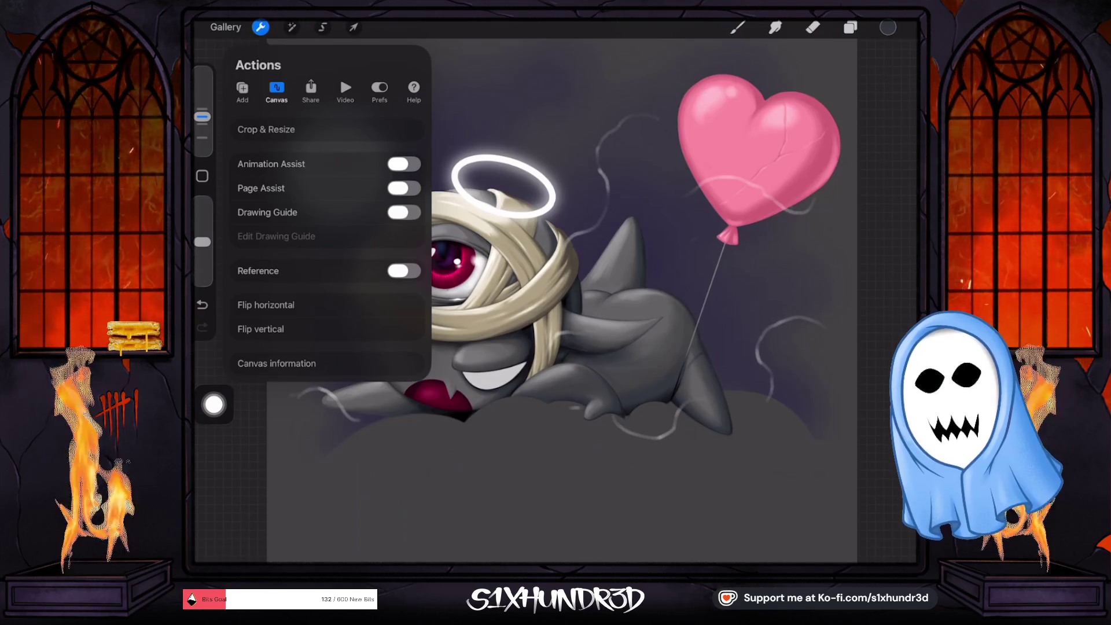
Step: Apply a Bloom glow to the wisps with Burn 43% and Size about 31%
click(291, 27)
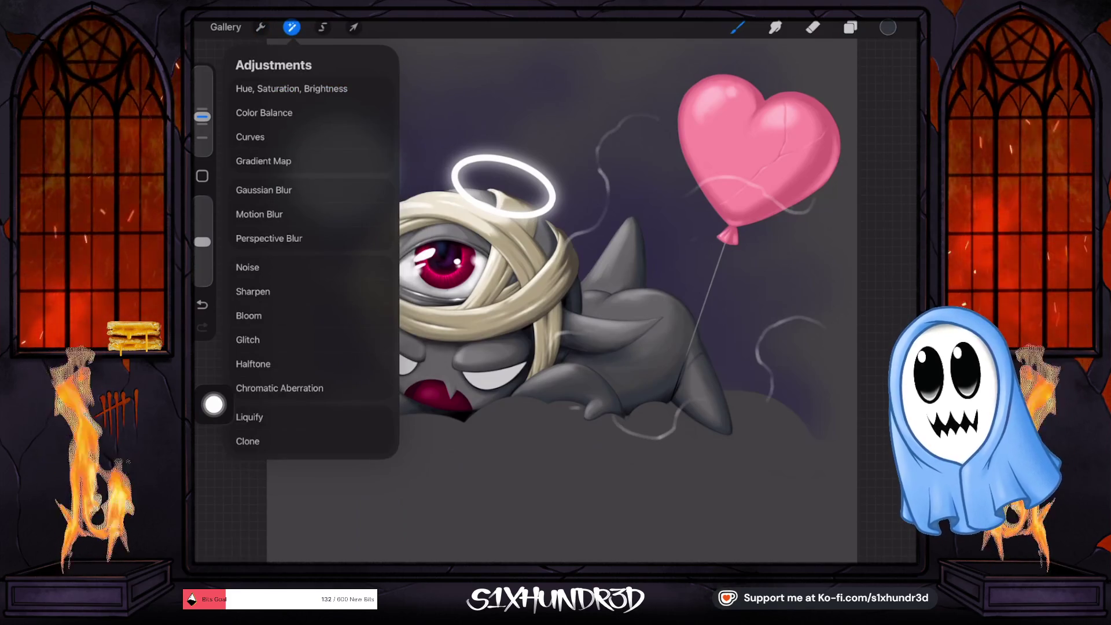
click(249, 315)
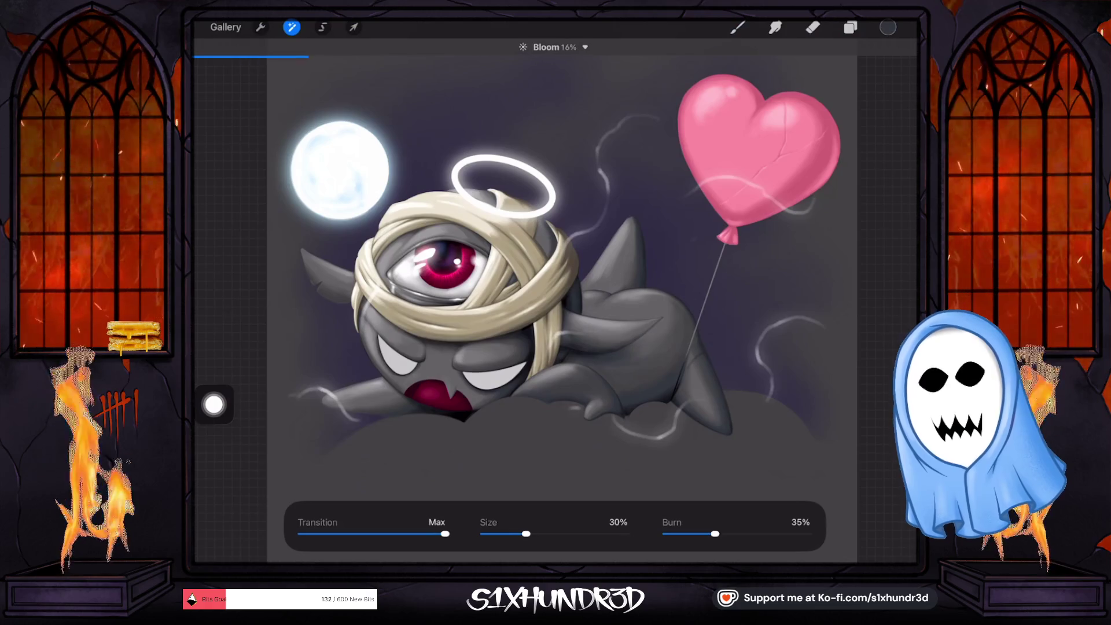
drag(715, 533, 742, 534)
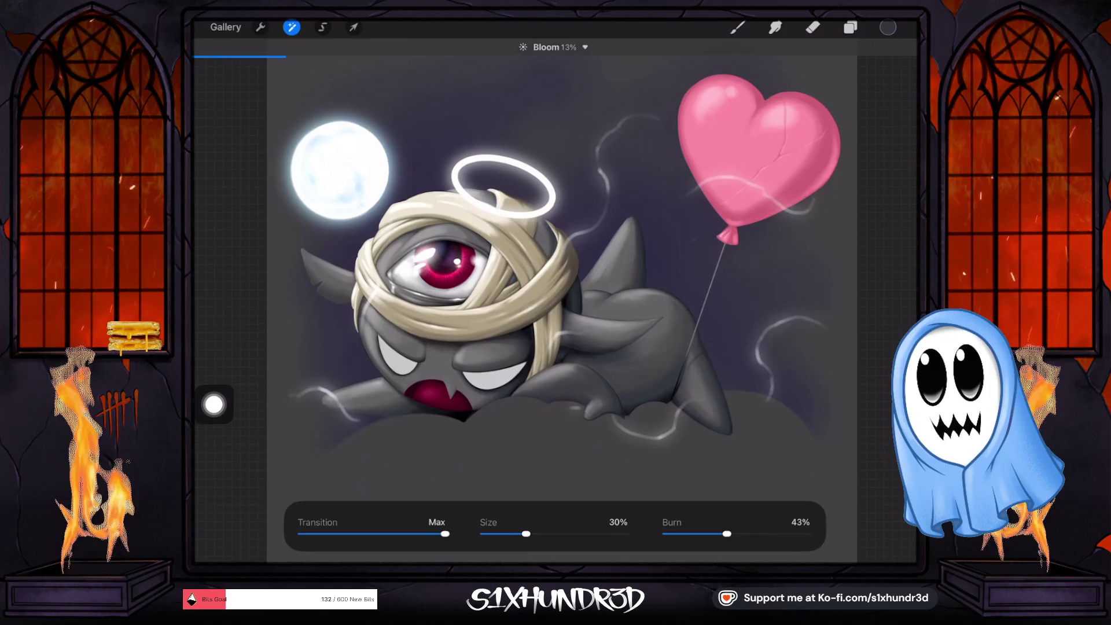
drag(526, 533, 525, 534)
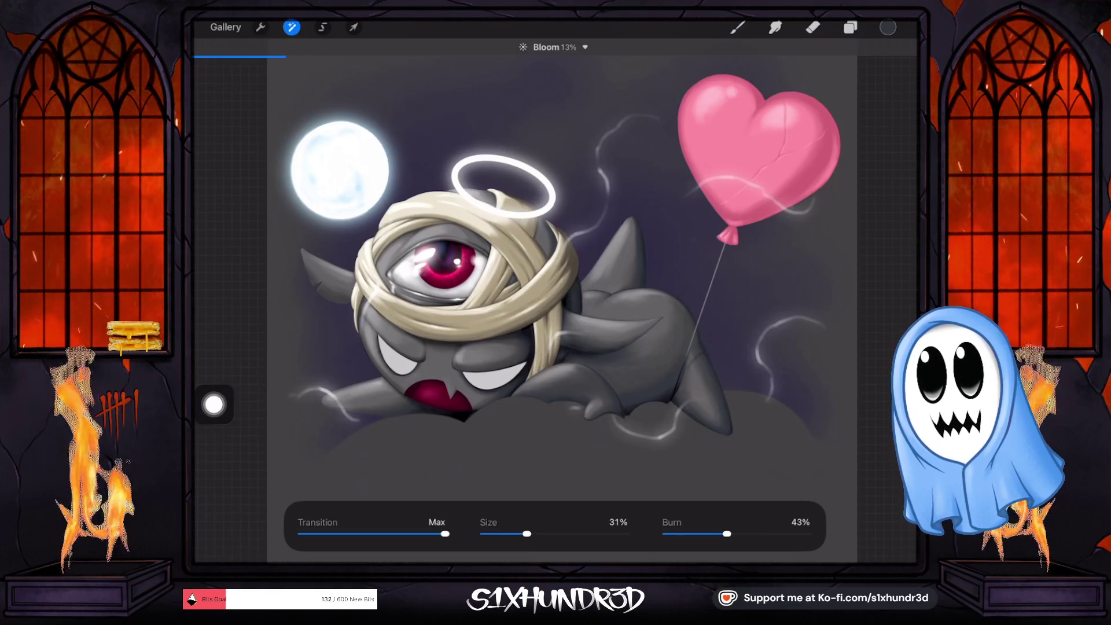
Step: Commit the bloom, show Layer 2, and select the main creature layer
click(737, 28)
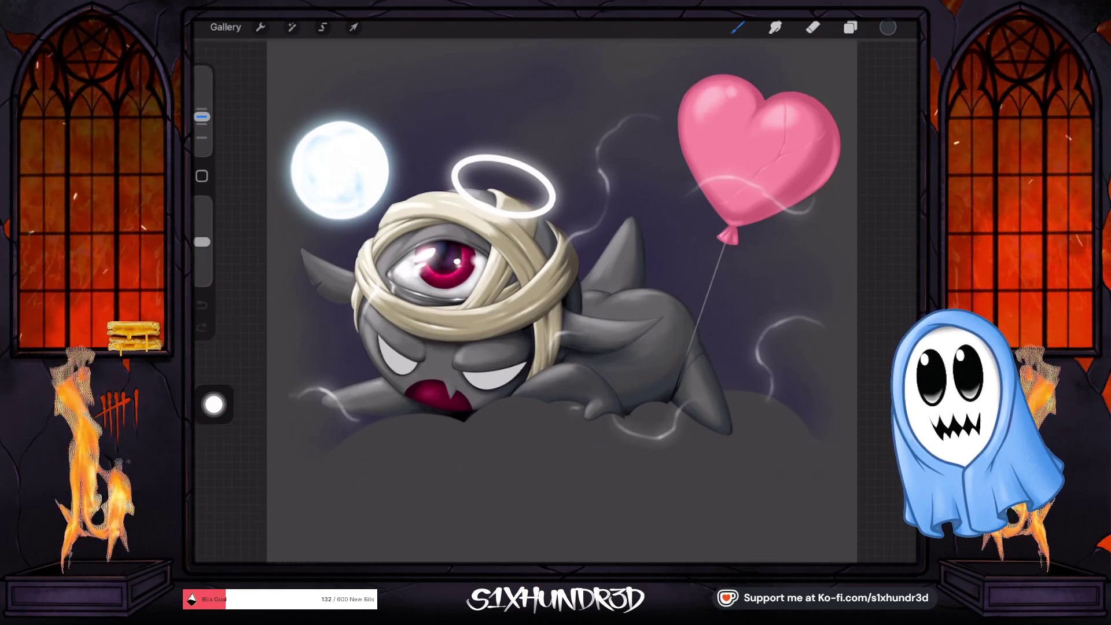
scroll(449, 350, up, 3)
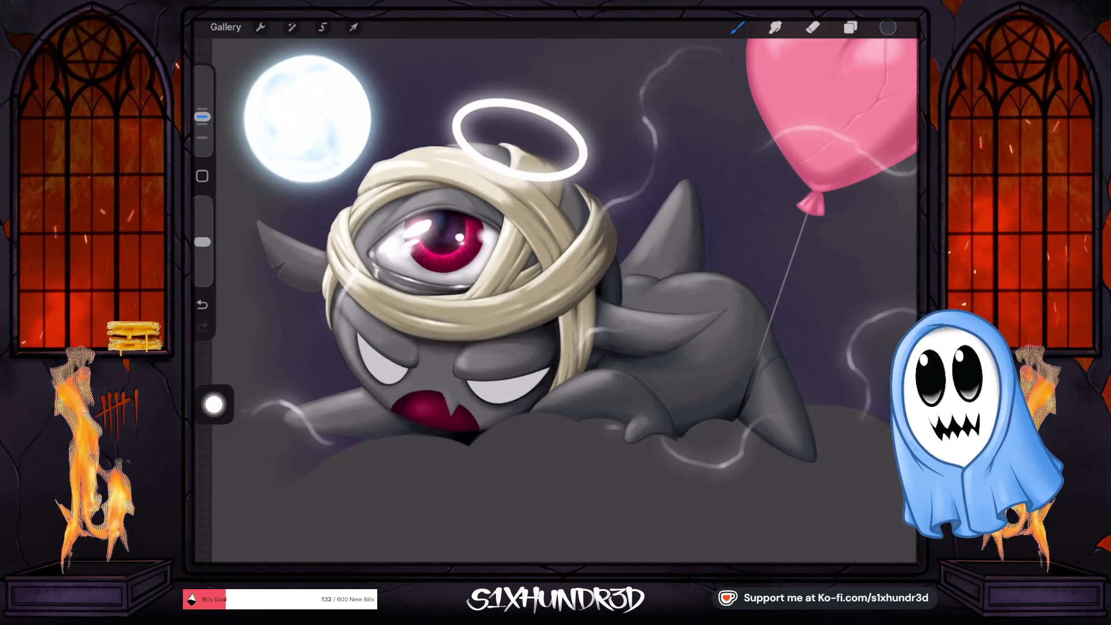
click(851, 28)
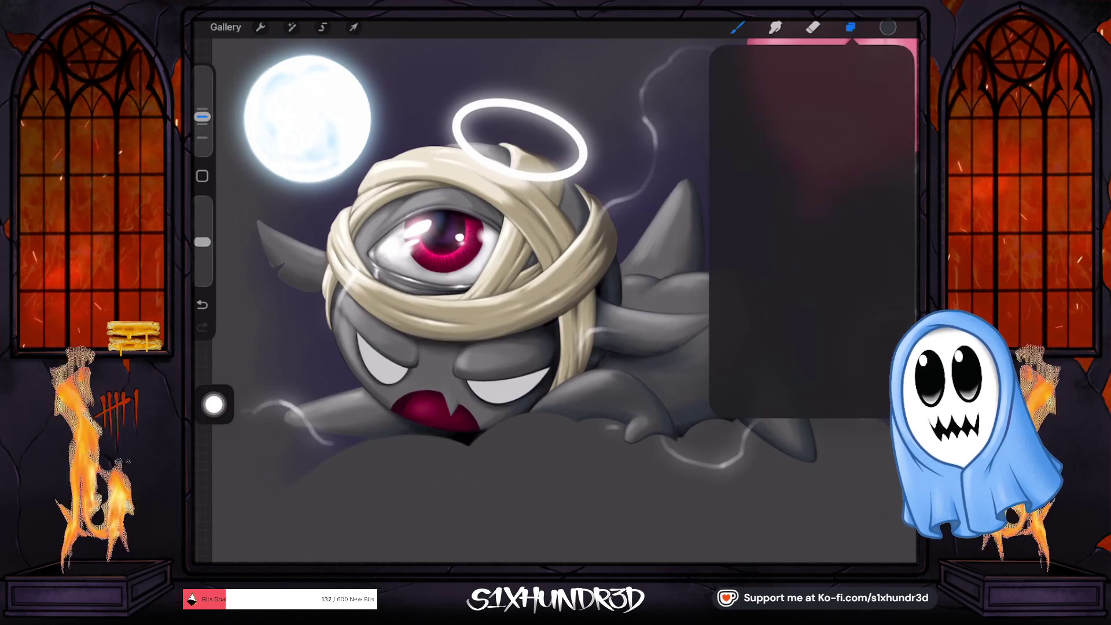
click(893, 210)
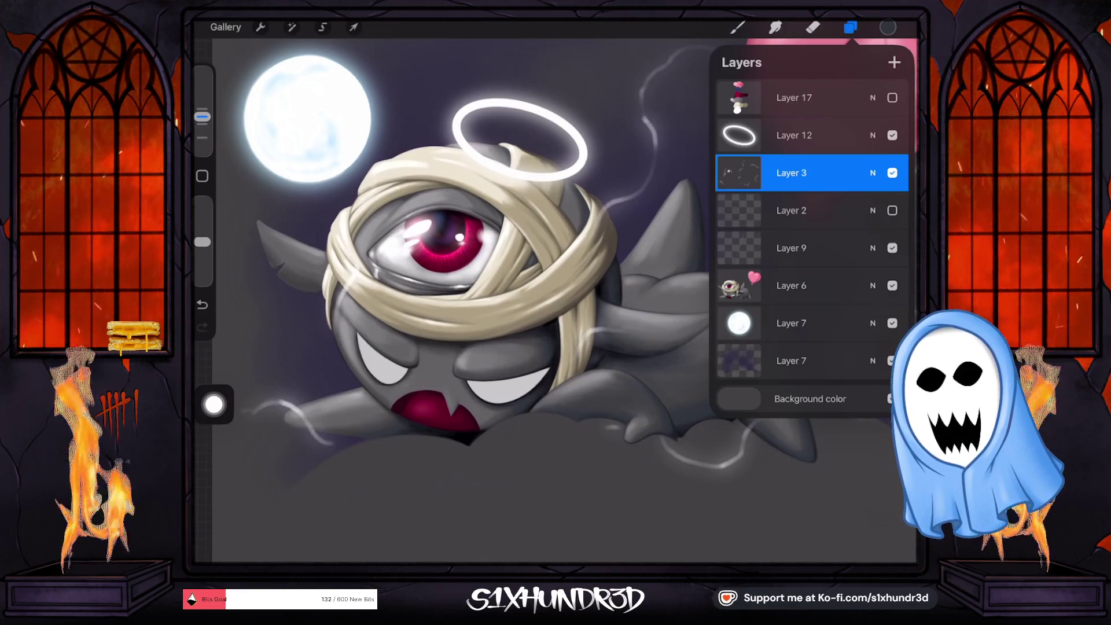
click(810, 323)
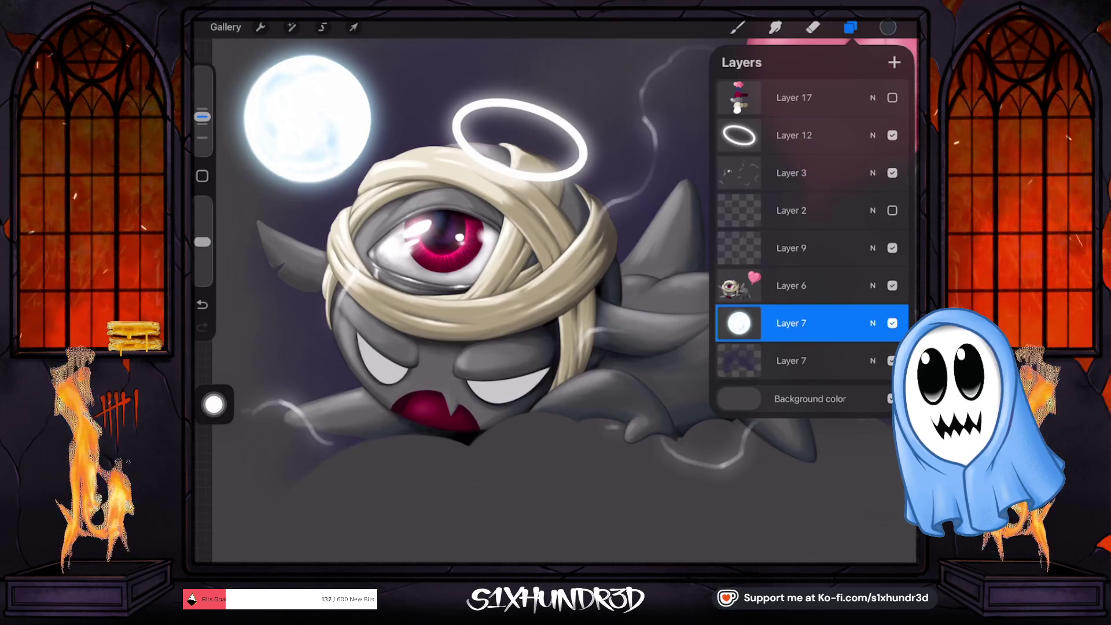
click(810, 286)
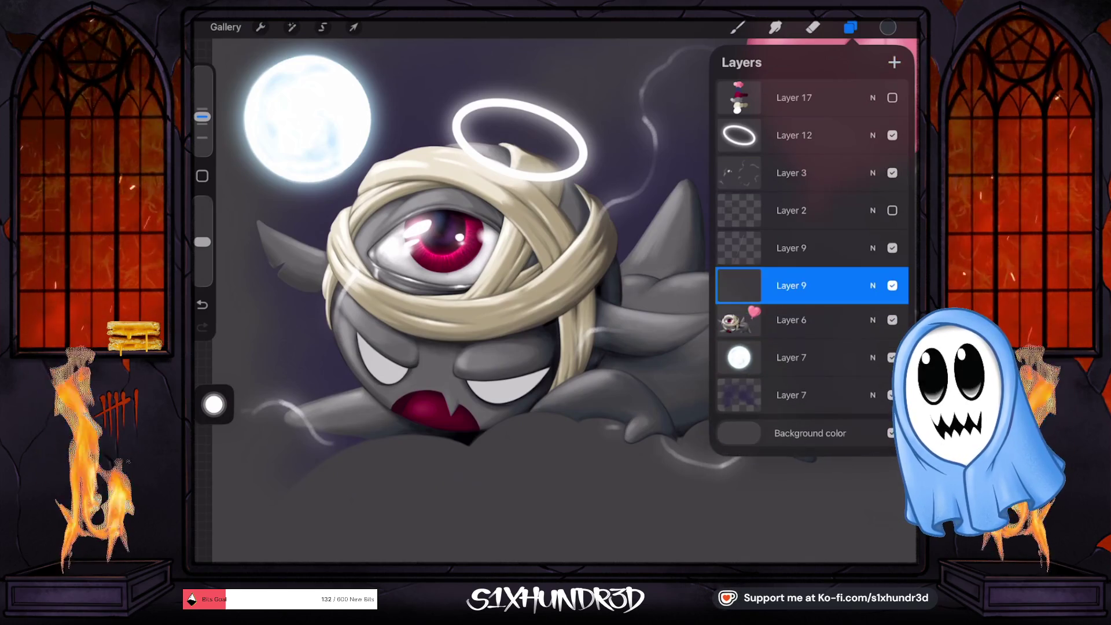
Step: Set the painting brush size to about 2%
click(888, 27)
click(737, 27)
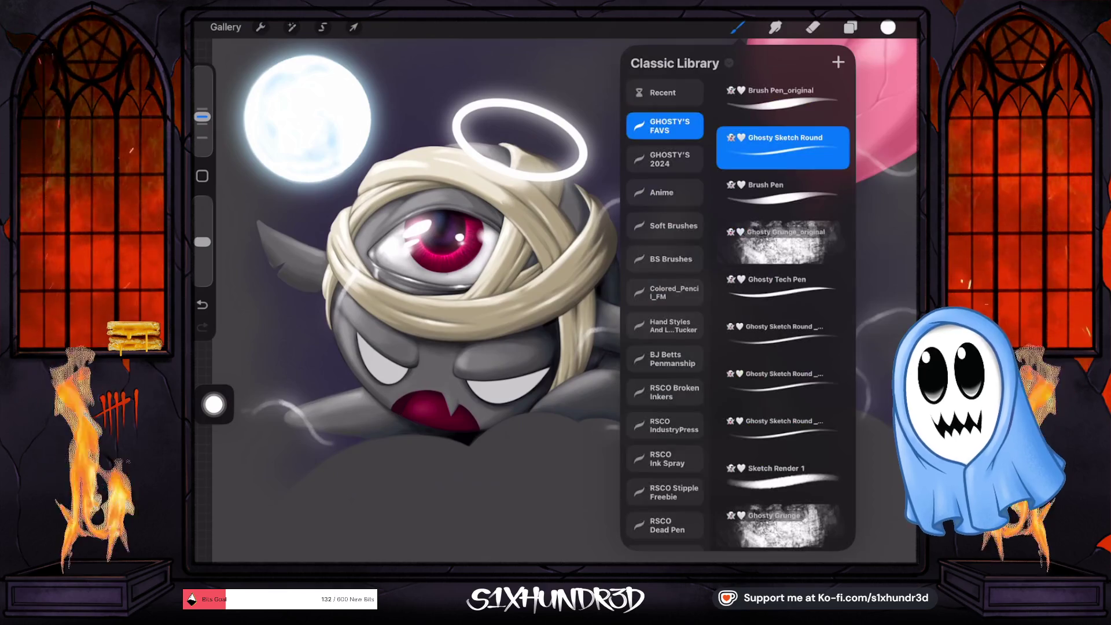
drag(202, 117, 202, 109)
click(202, 108)
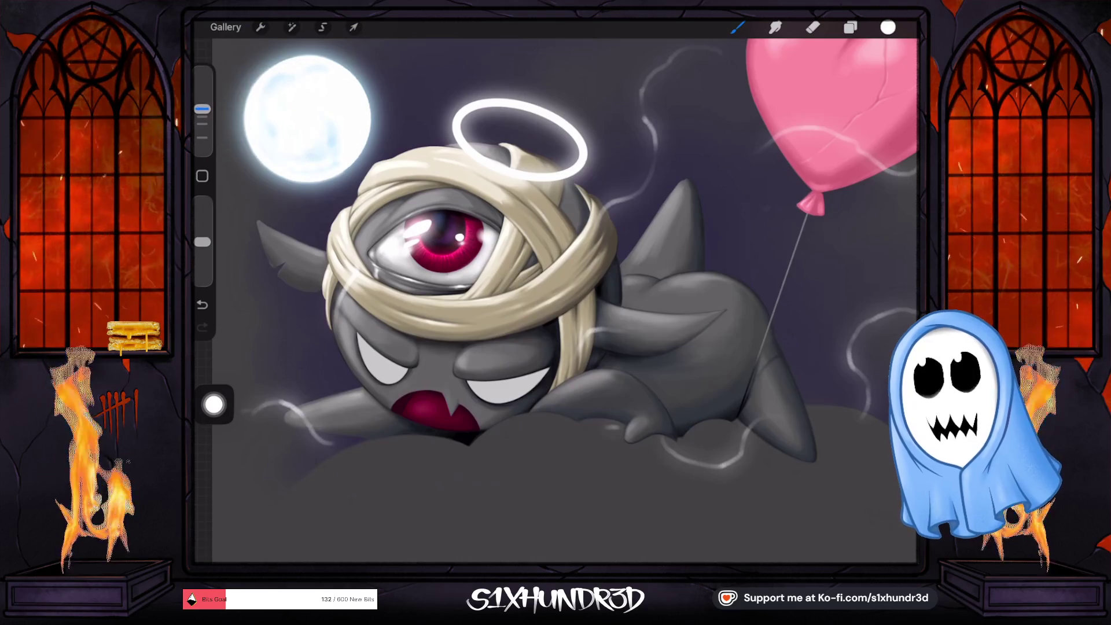
scroll(556, 301, up, 3)
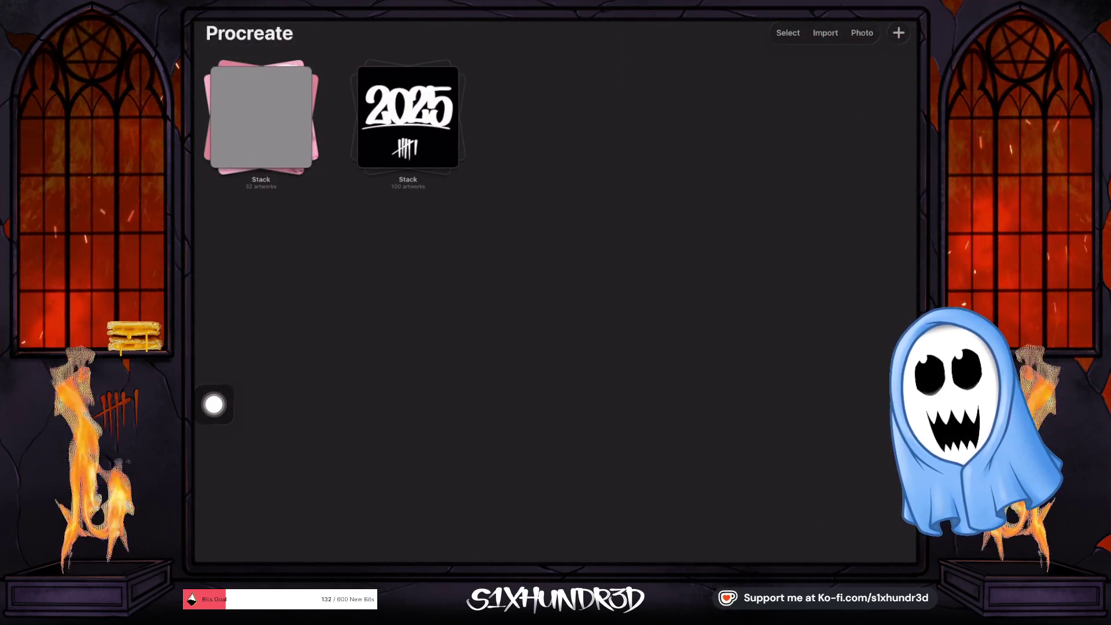
Step: Open the older moon-and-car sketch from its stack and zoom around it
scroll(556, 312, down, 5)
scroll(556, 313, down, 5)
scroll(555, 313, down, 5)
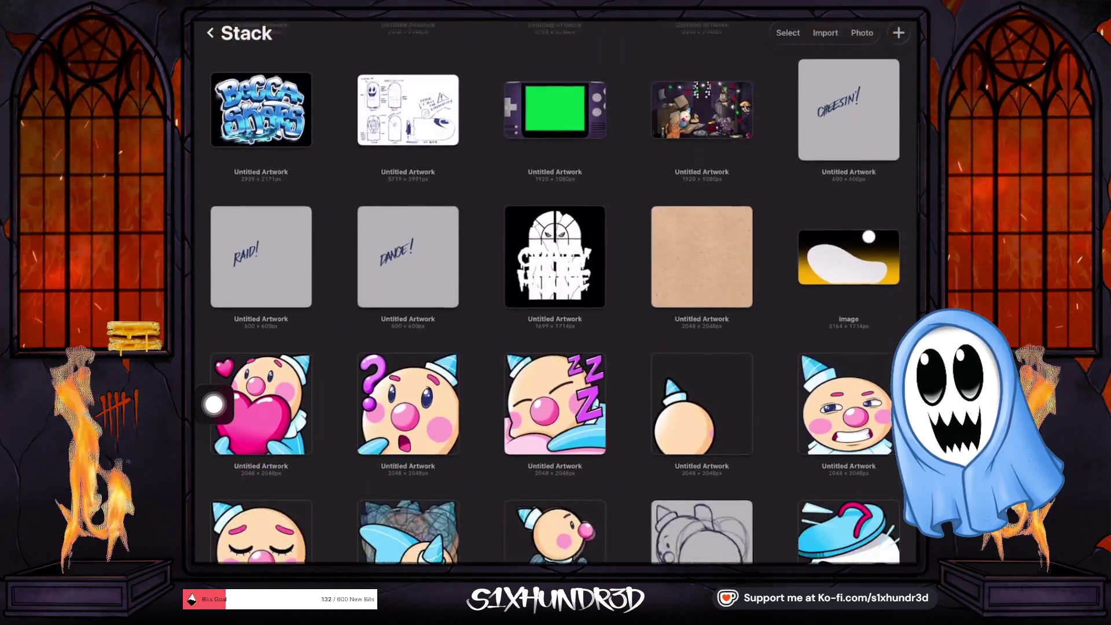
scroll(556, 313, down, 5)
scroll(556, 289, down, 5)
scroll(555, 289, down, 2)
scroll(556, 290, down, 2)
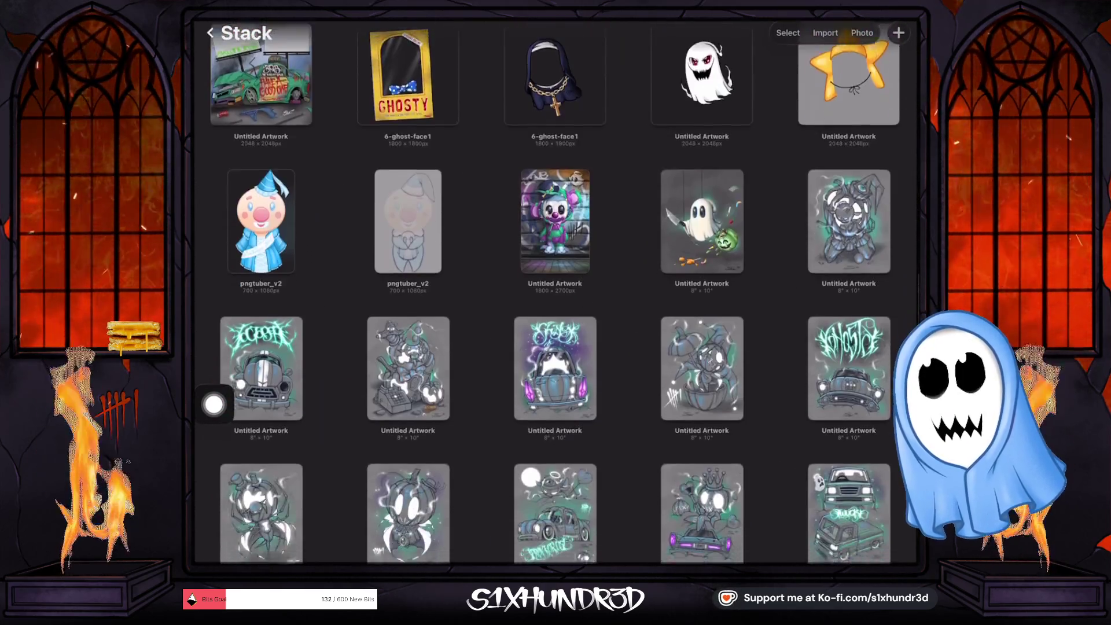
scroll(556, 290, down, 2)
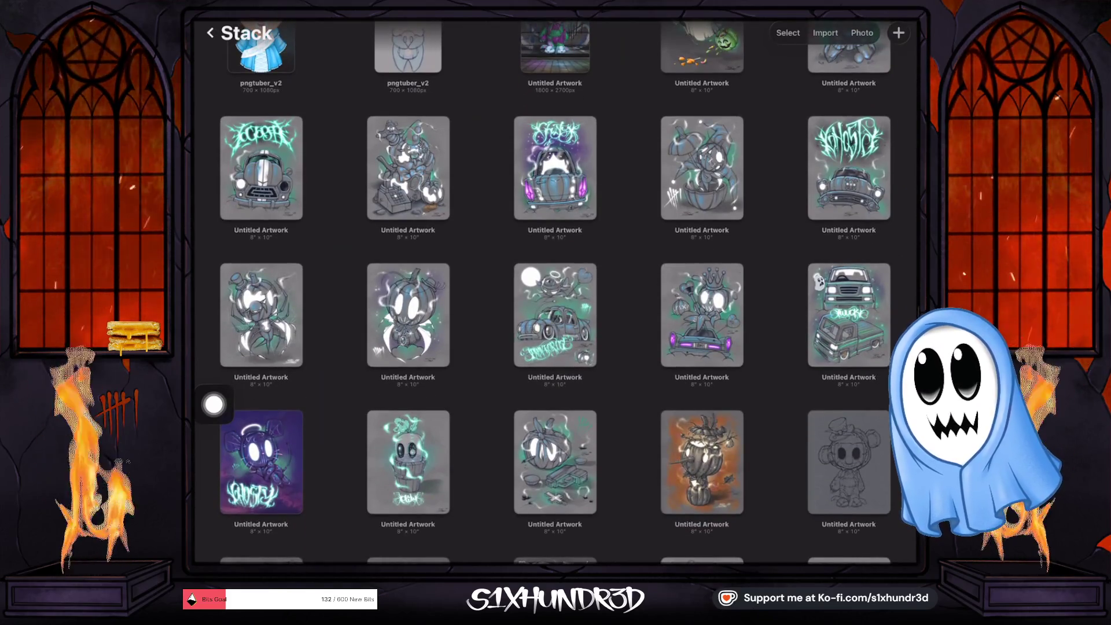
click(555, 315)
scroll(521, 232, up, 5)
scroll(555, 289, up, 3)
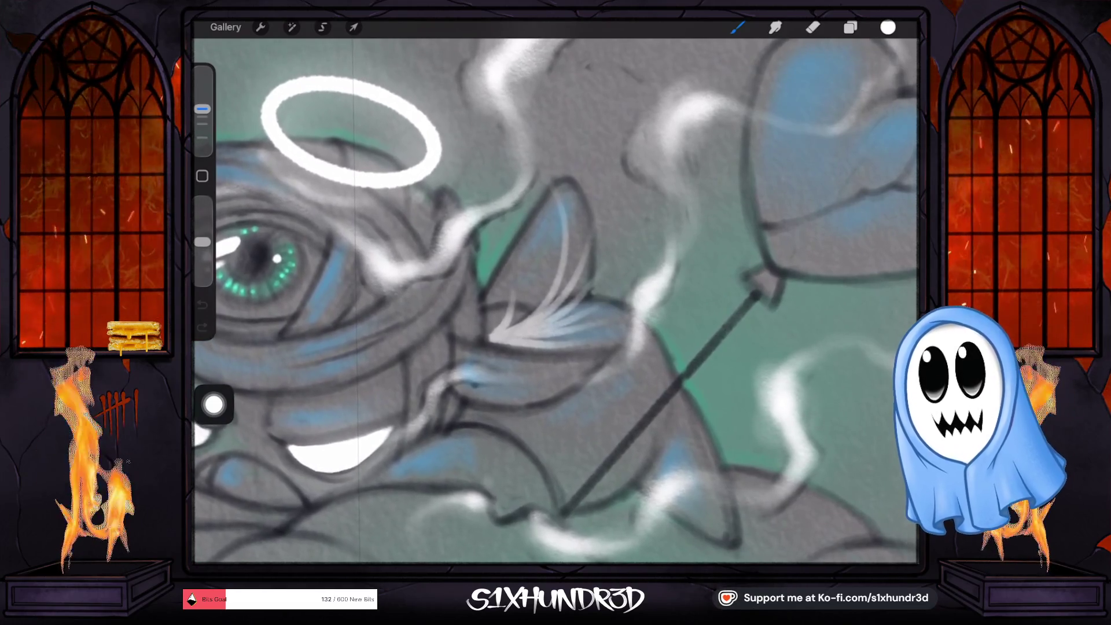
scroll(556, 301, down, 5)
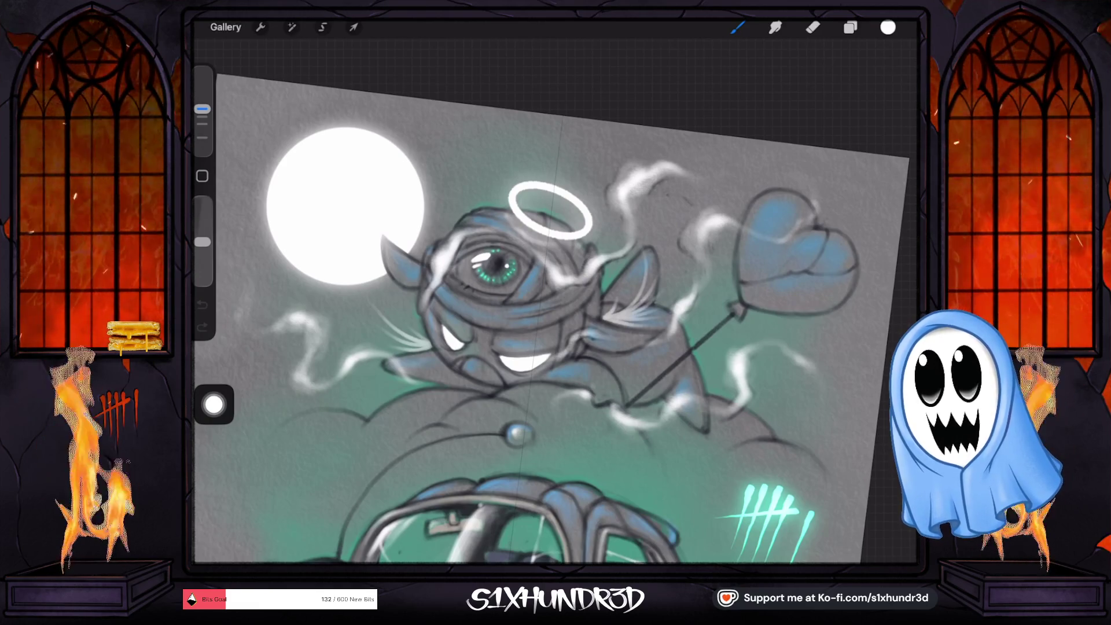
Step: Return to the gallery and reopen the creature painting with the heart balloon
click(225, 28)
click(210, 33)
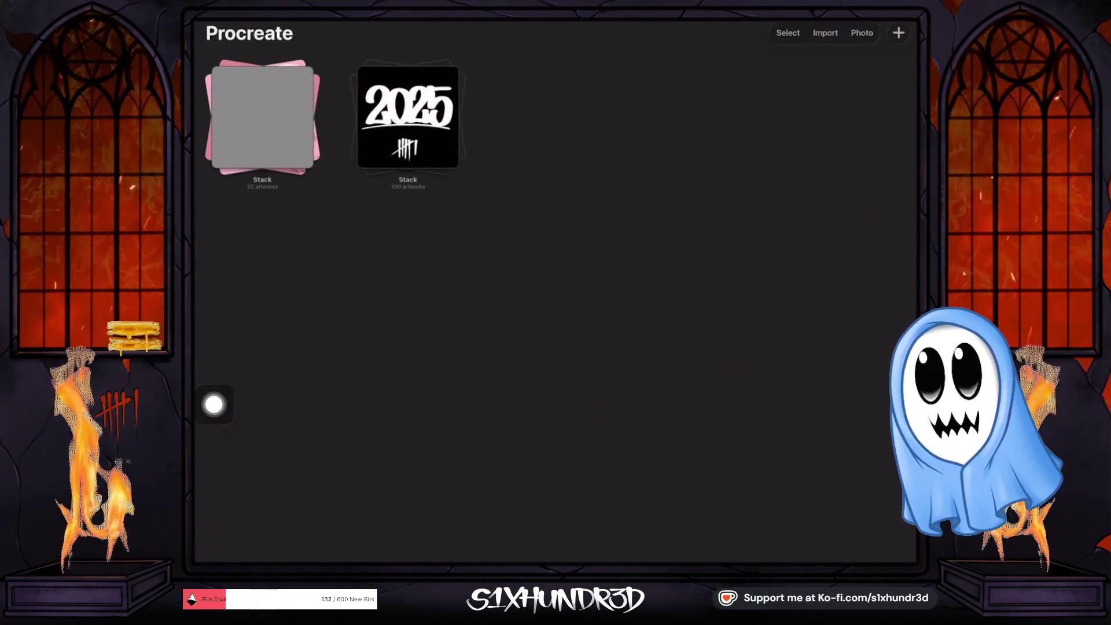
click(260, 116)
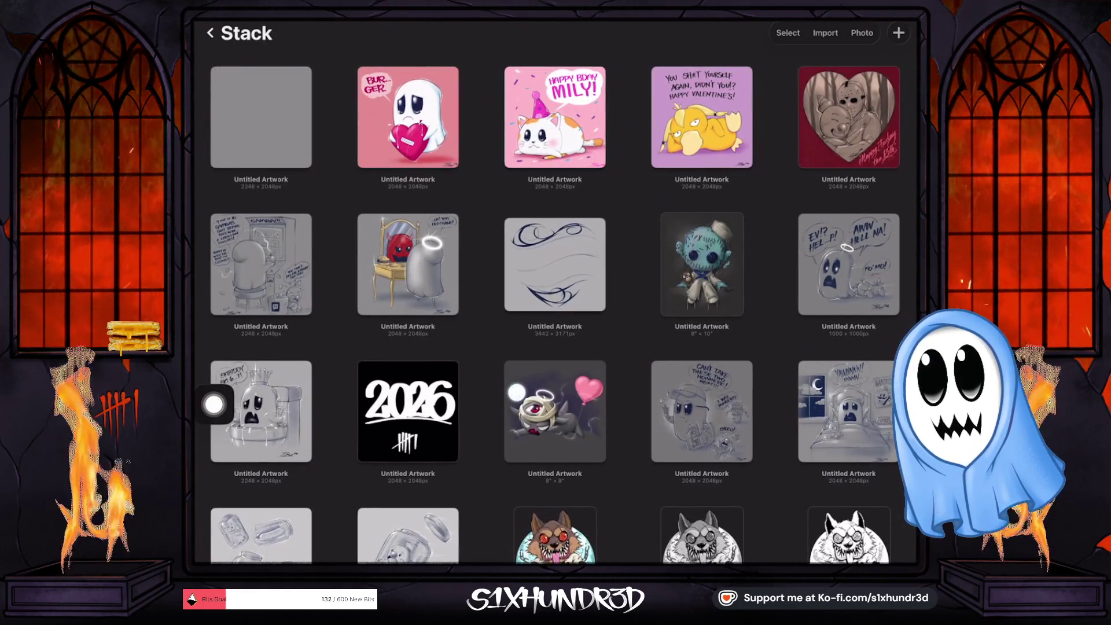
click(555, 410)
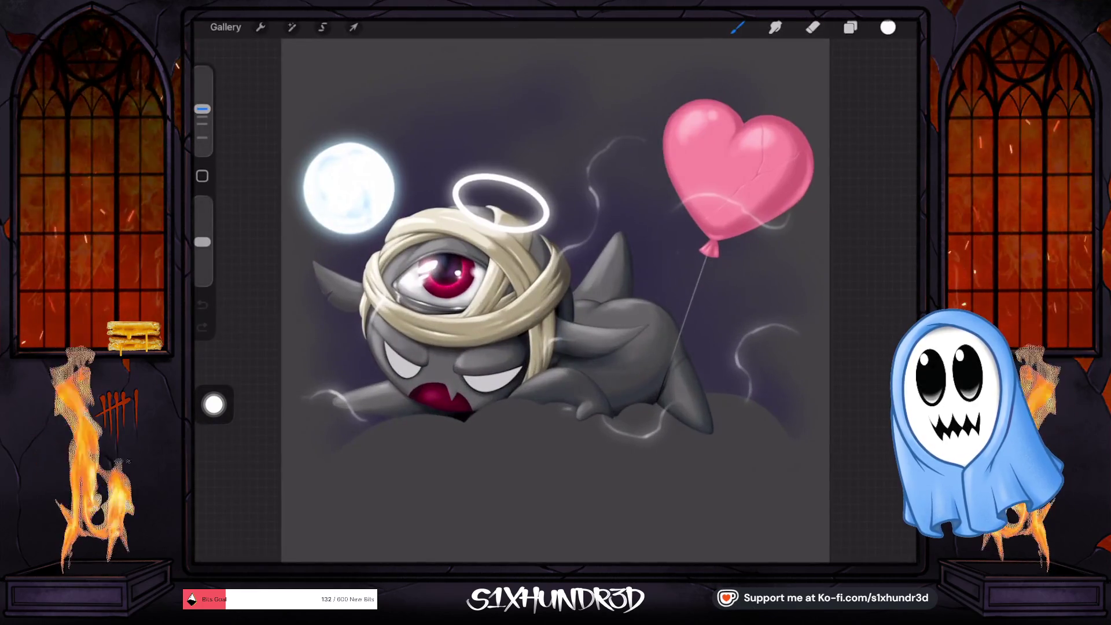
Step: Undo the last stroke, enlarge the brush to 39%, and paint a thin white test stroke near the horn
click(738, 27)
click(737, 27)
click(202, 105)
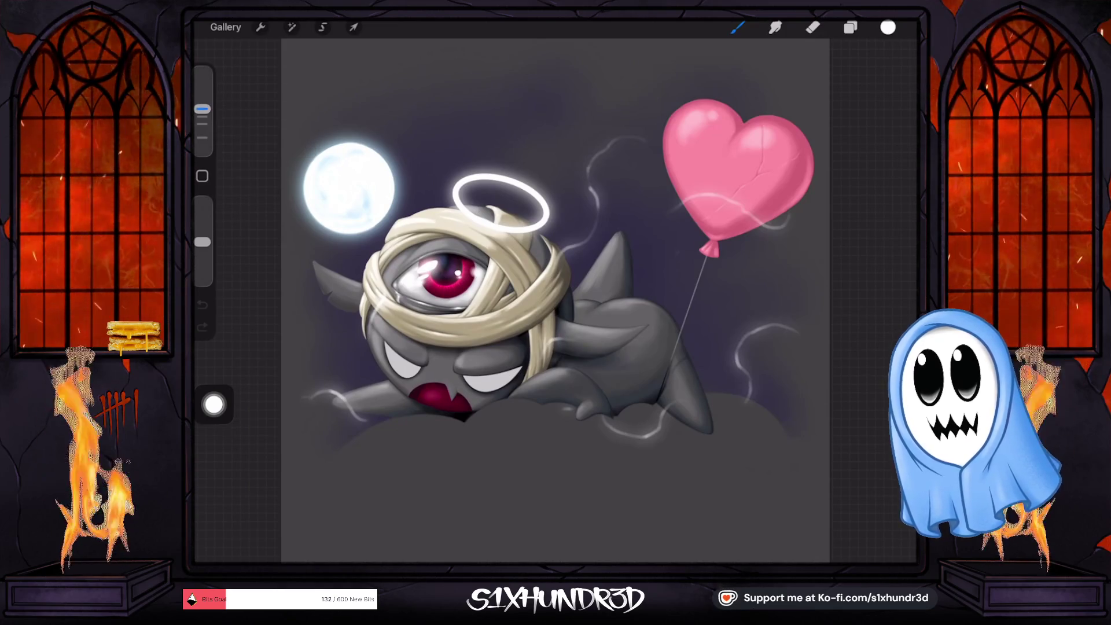
scroll(653, 257, up, 5)
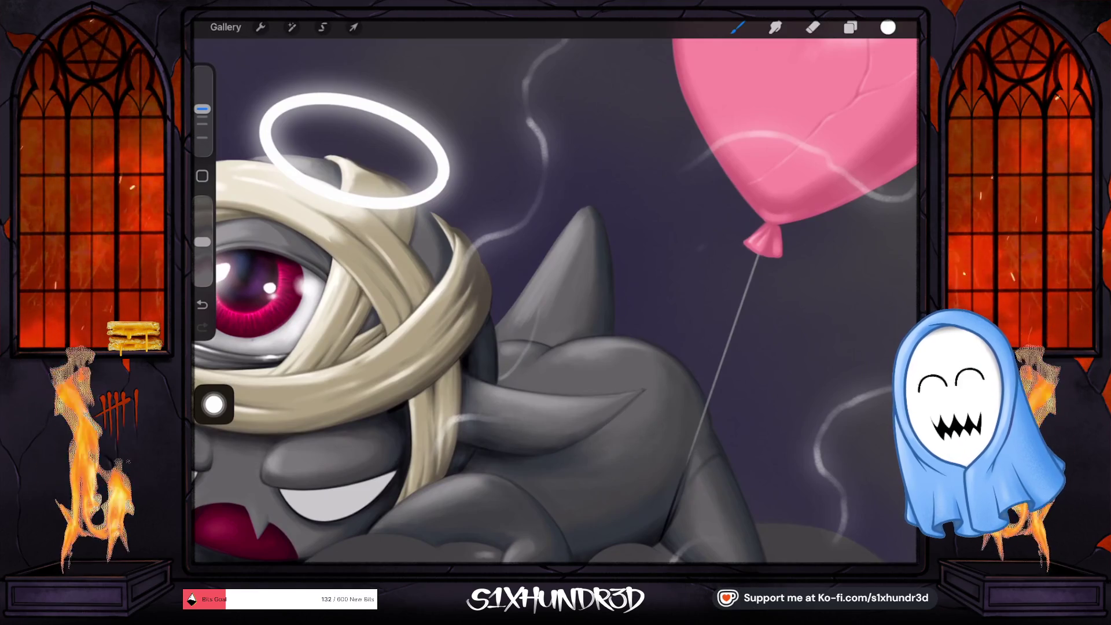
key(ctrl+z)
drag(202, 109, 202, 100)
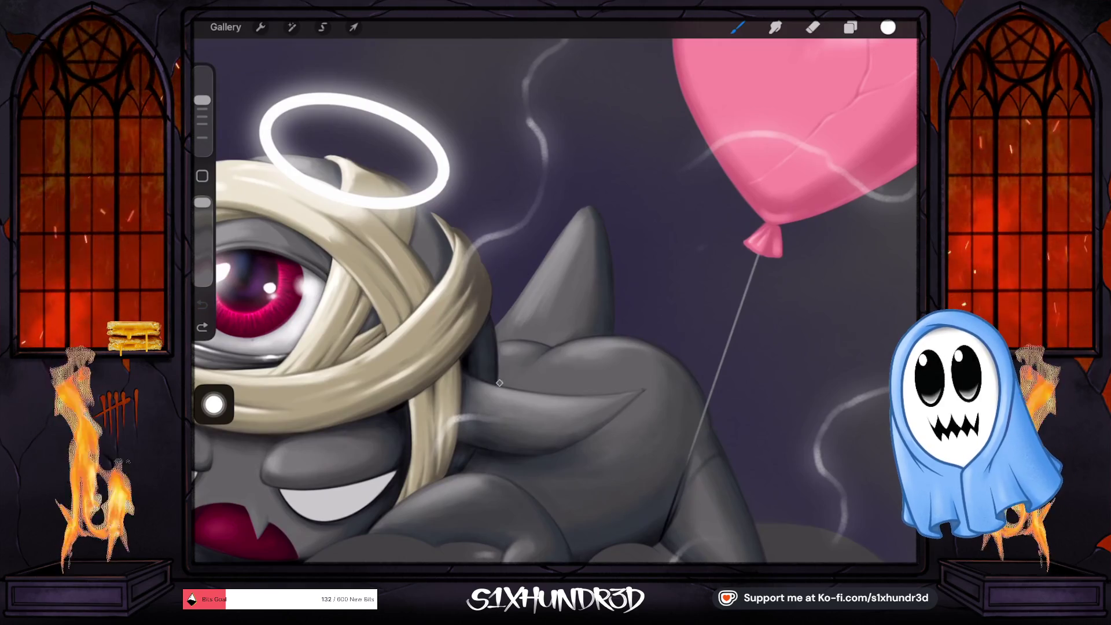
drag(536, 317, 499, 383)
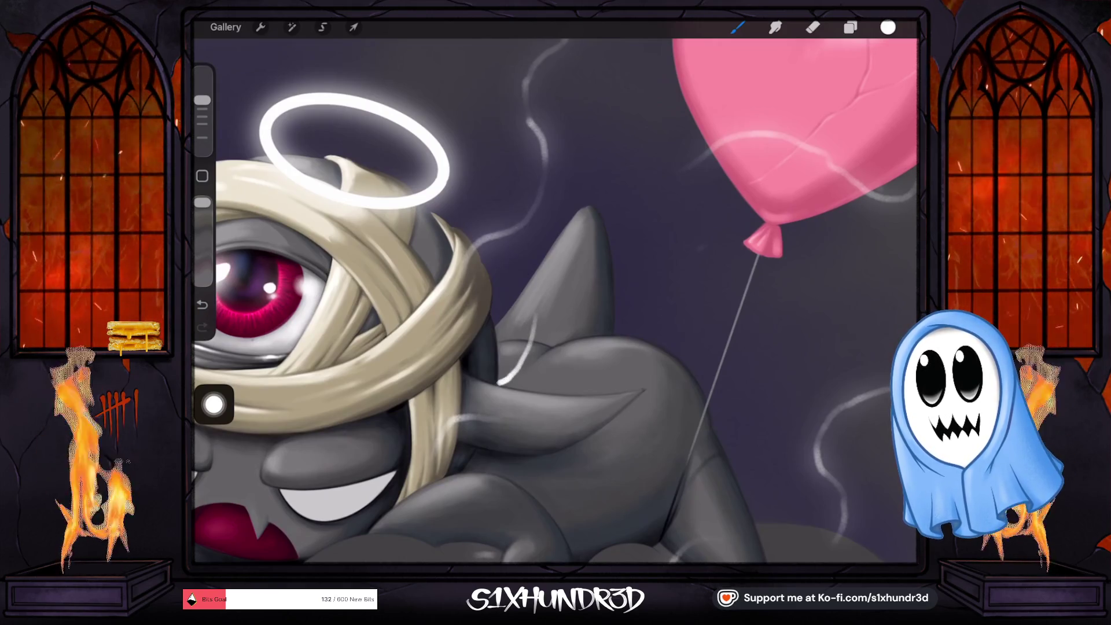
Step: Raise the Ghosty Sketch Round brush's Stabilization Amount to about 71%
click(736, 28)
click(783, 147)
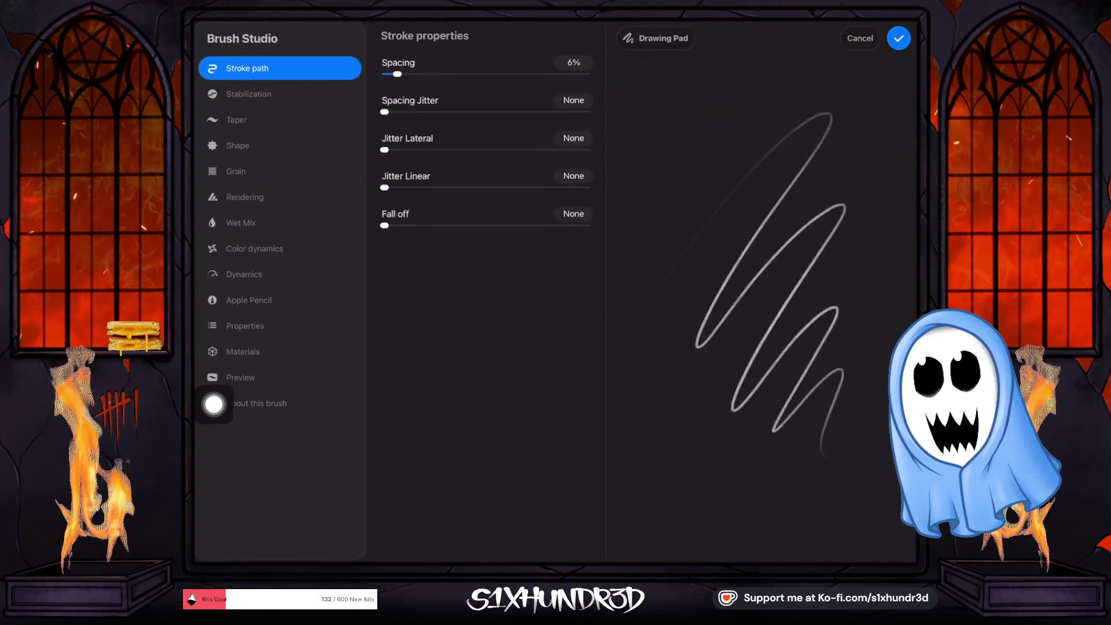
click(248, 94)
drag(385, 191, 530, 191)
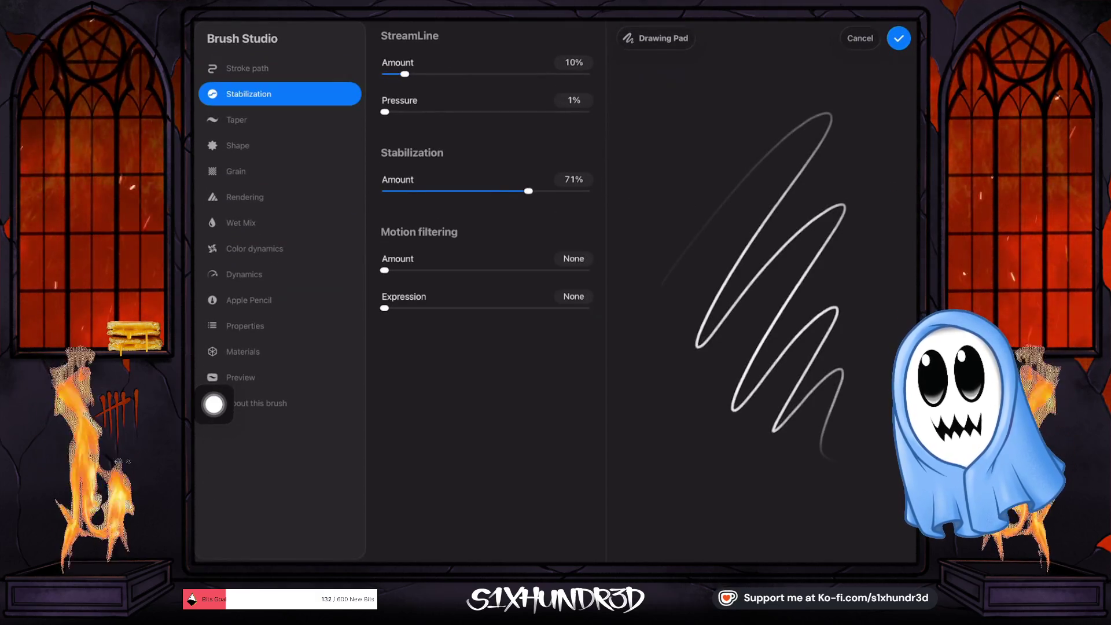
click(899, 38)
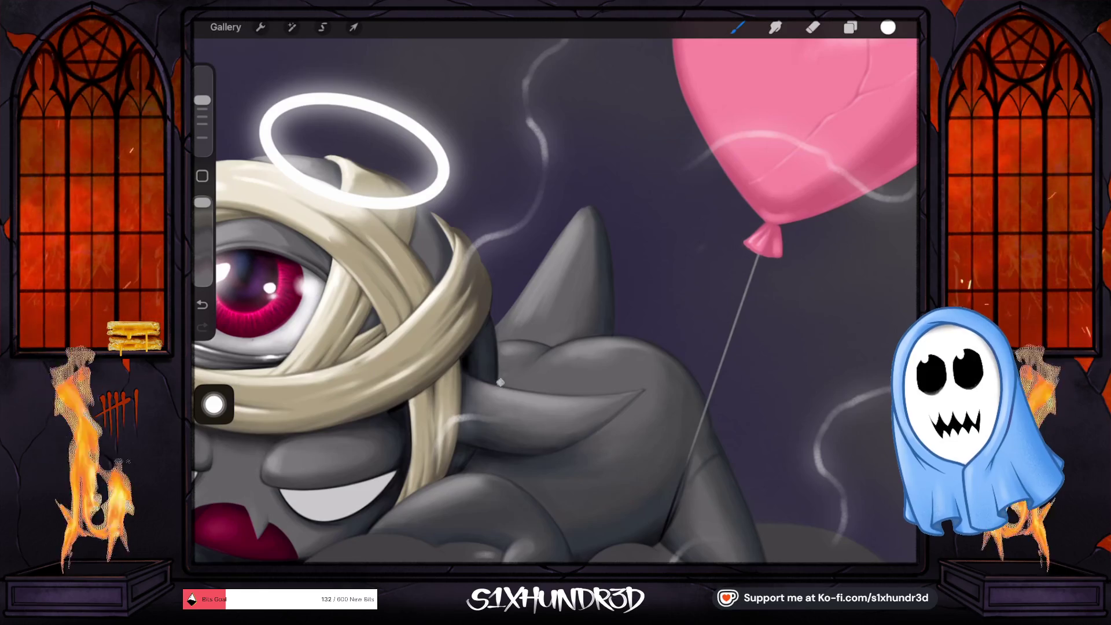
Step: Paint fine bright white wisps beside the creature's horn, undoing the strokes that miss
drag(524, 342, 499, 382)
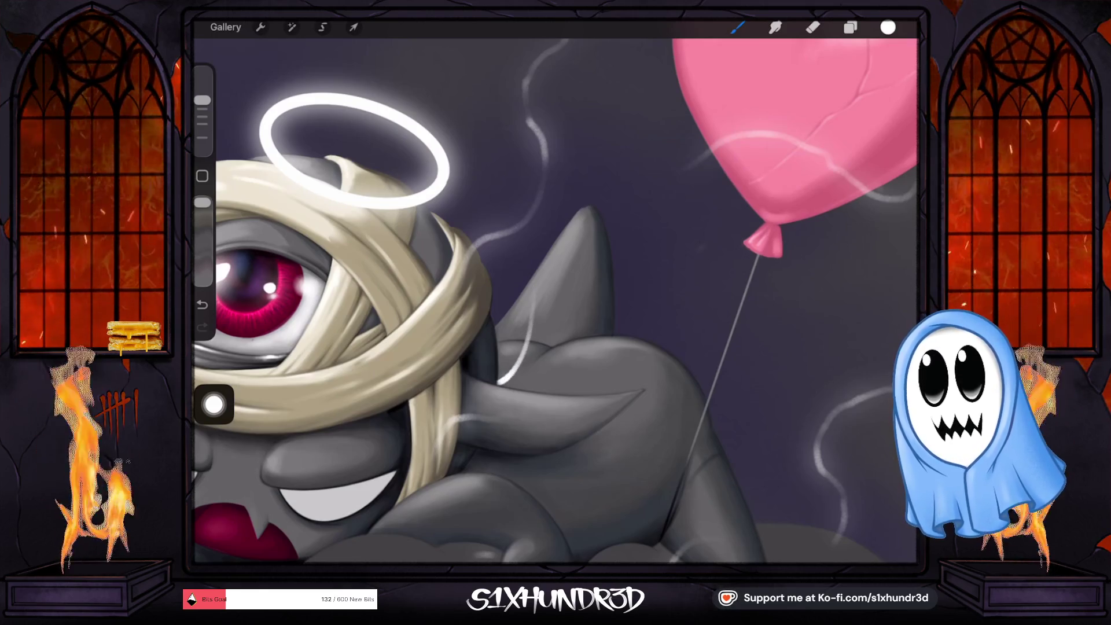
key(ctrl+z)
mouse_move(528, 338)
mouse_down()
mouse_move(499, 384)
mouse_move(540, 333)
mouse_up()
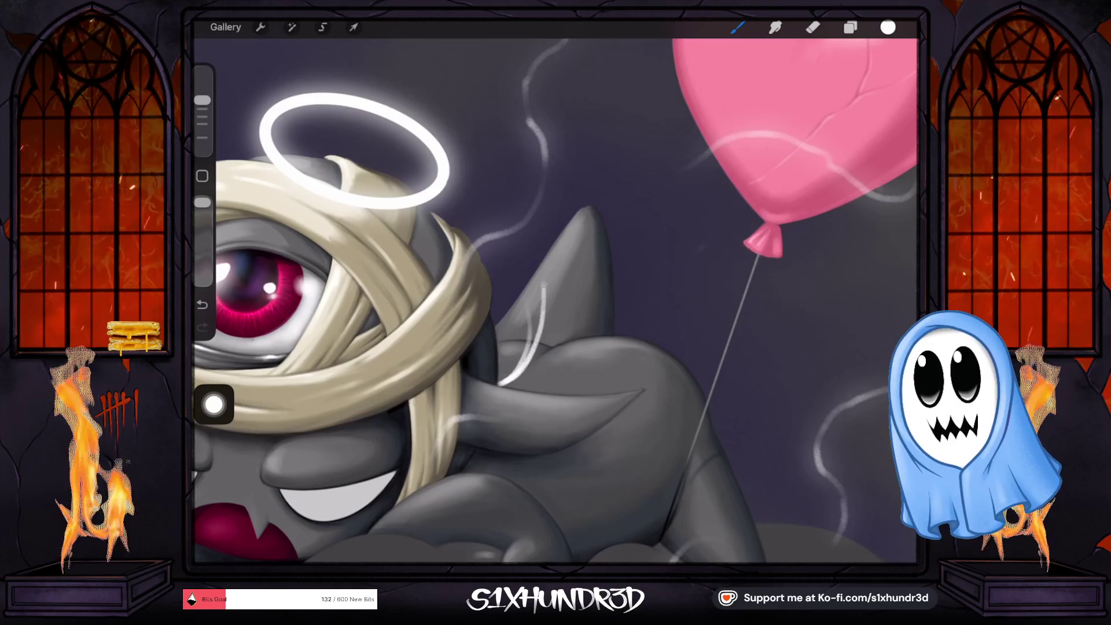
drag(531, 246, 502, 384)
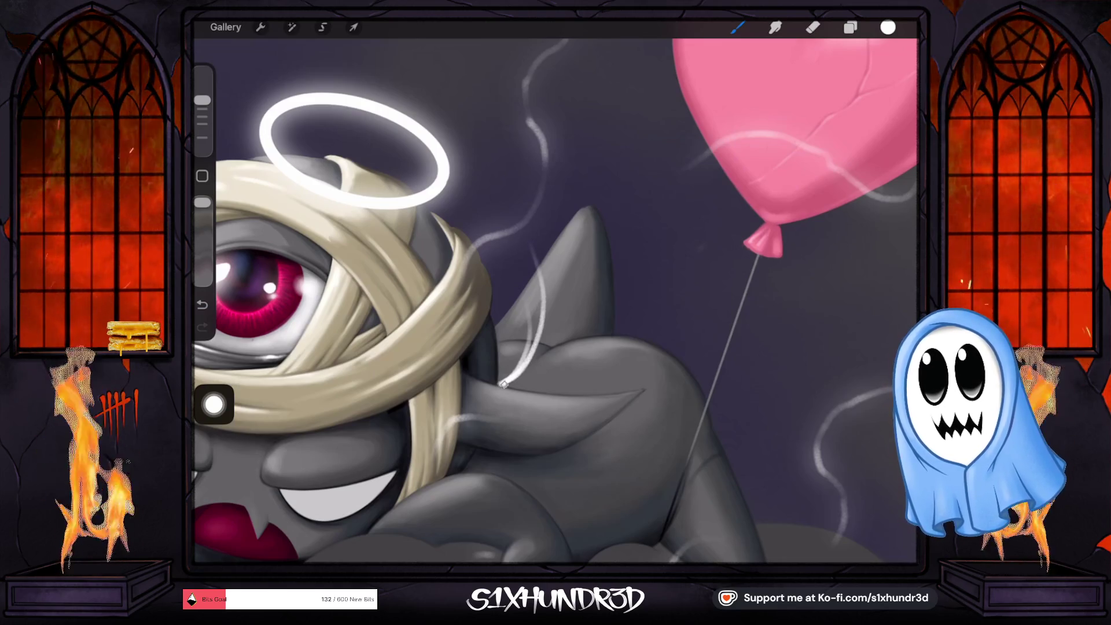
drag(501, 384, 556, 313)
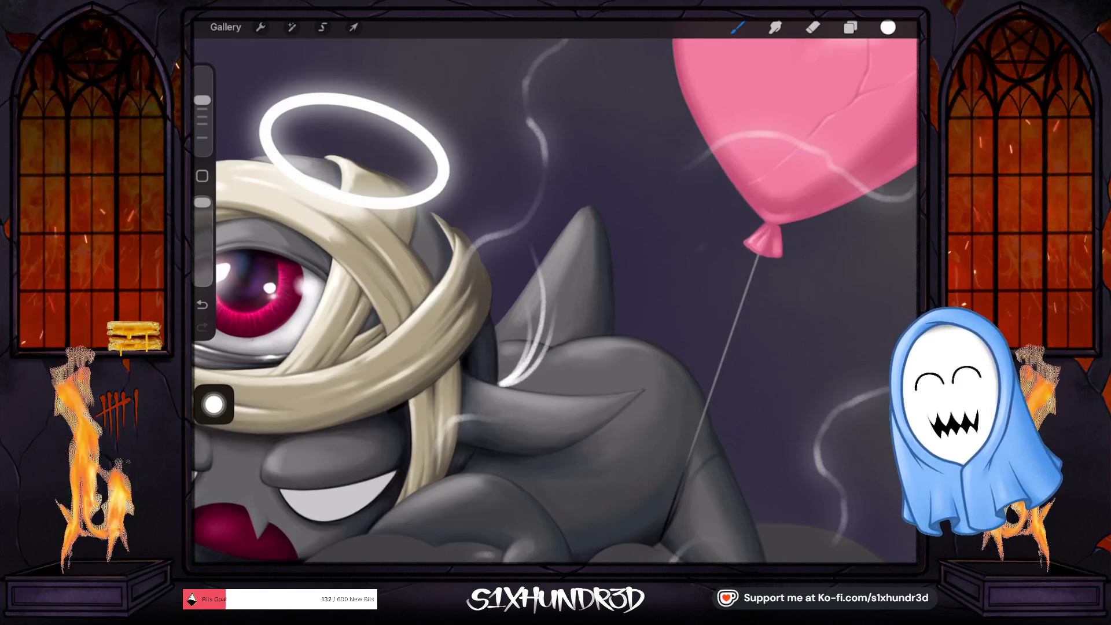
key(ctrl+z)
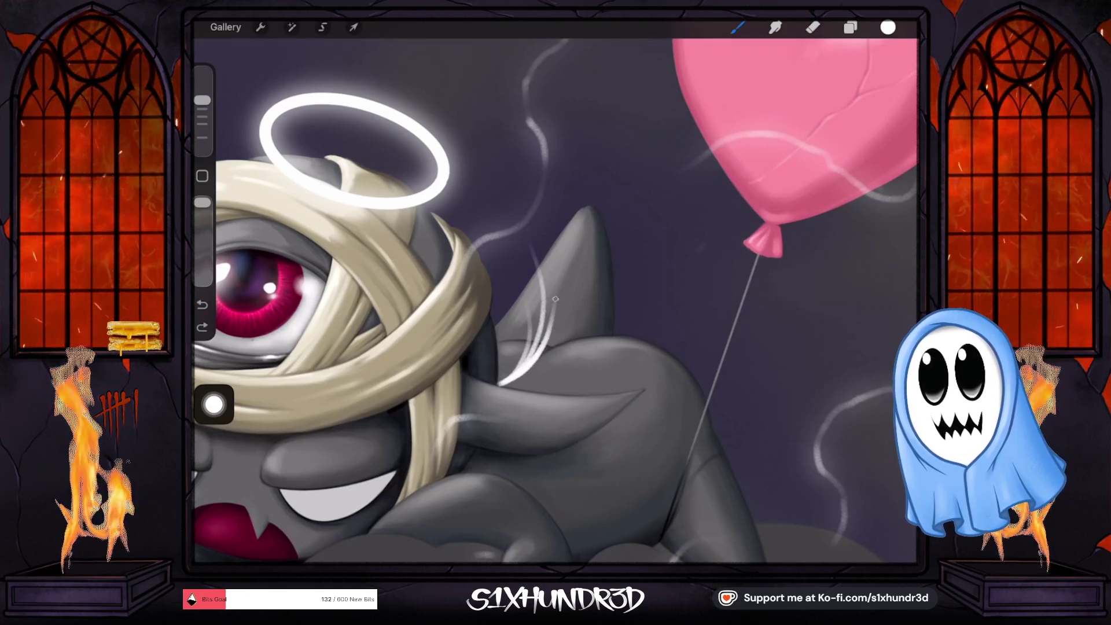
mouse_move(550, 305)
mouse_down()
mouse_move(518, 377)
mouse_move(556, 337)
mouse_up()
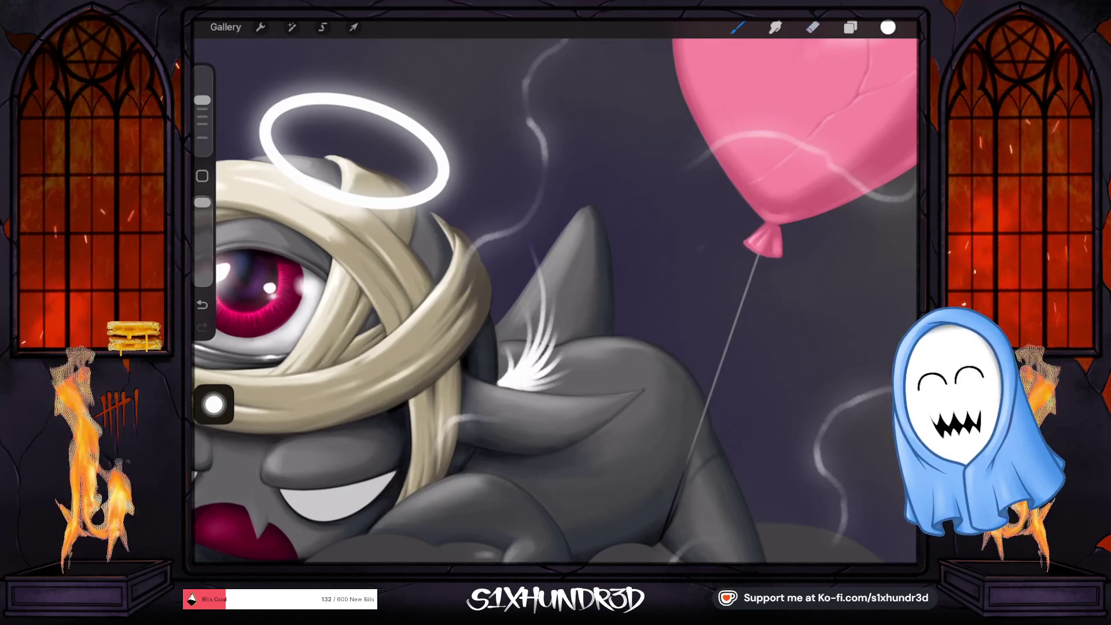
Step: Use the Eraser to clean up the base of the white tuft, then zoom back out
click(812, 27)
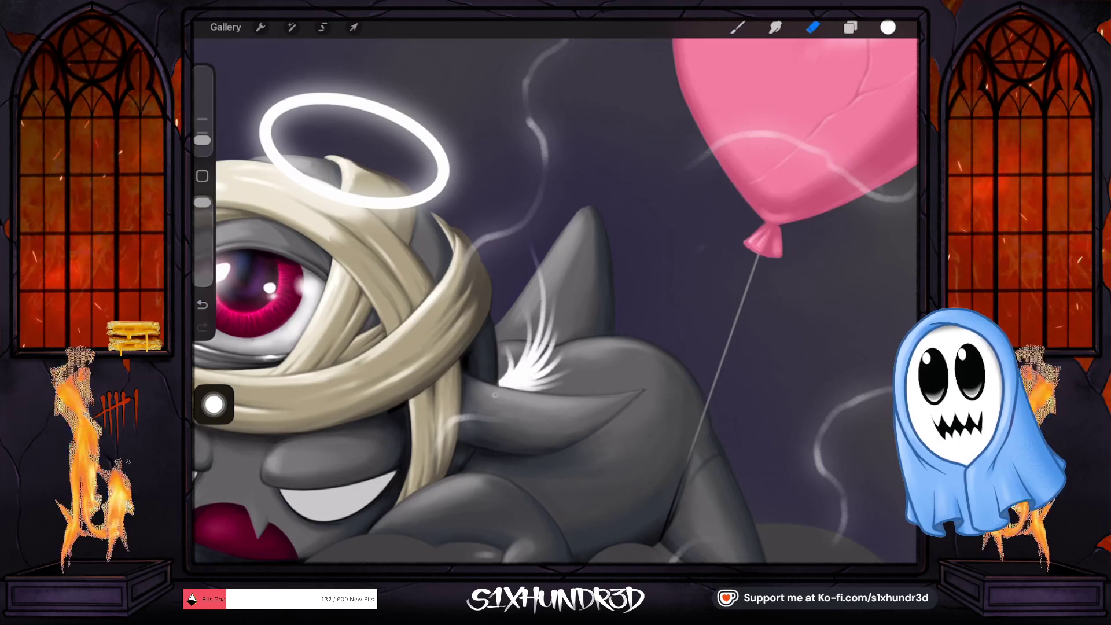
key(ctrl+z)
scroll(556, 290, up, 5)
scroll(544, 347, up, 3)
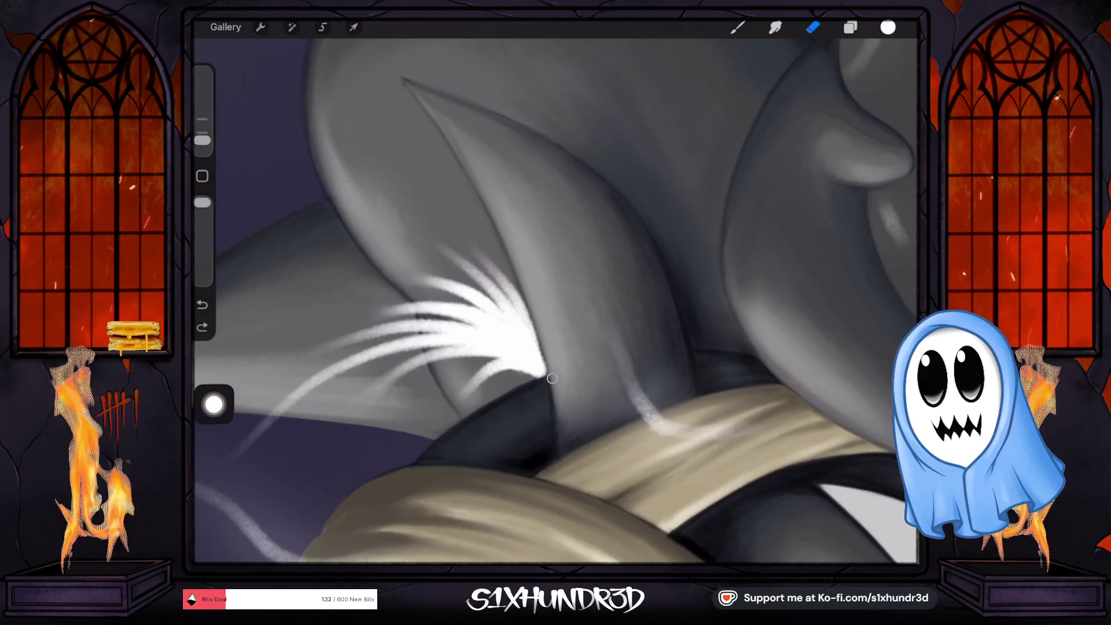
scroll(555, 301, up, 3)
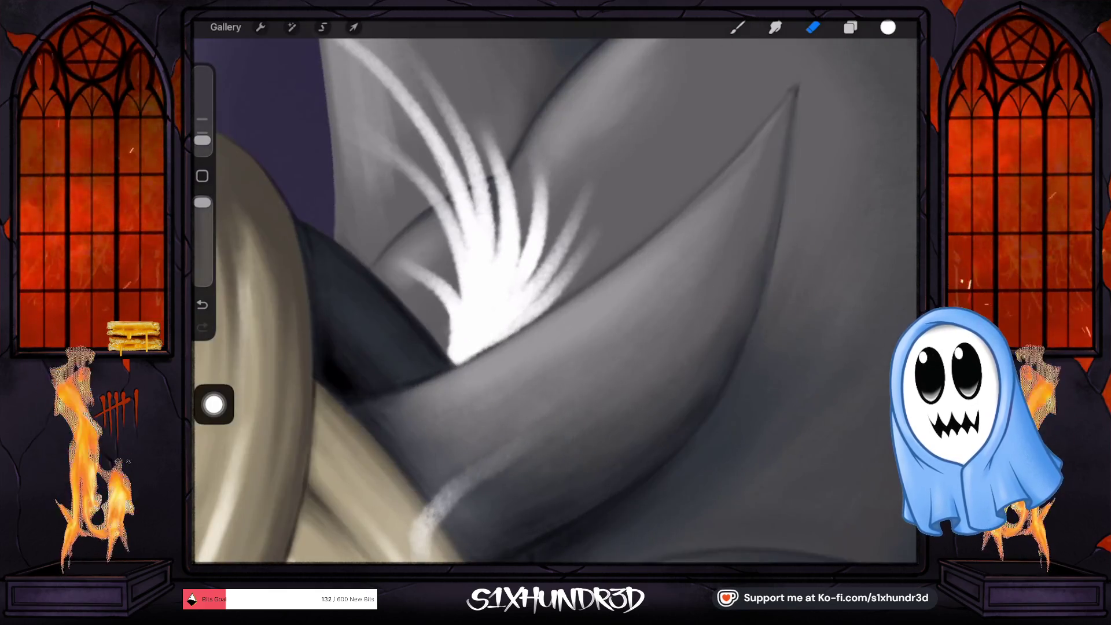
drag(474, 353, 547, 318)
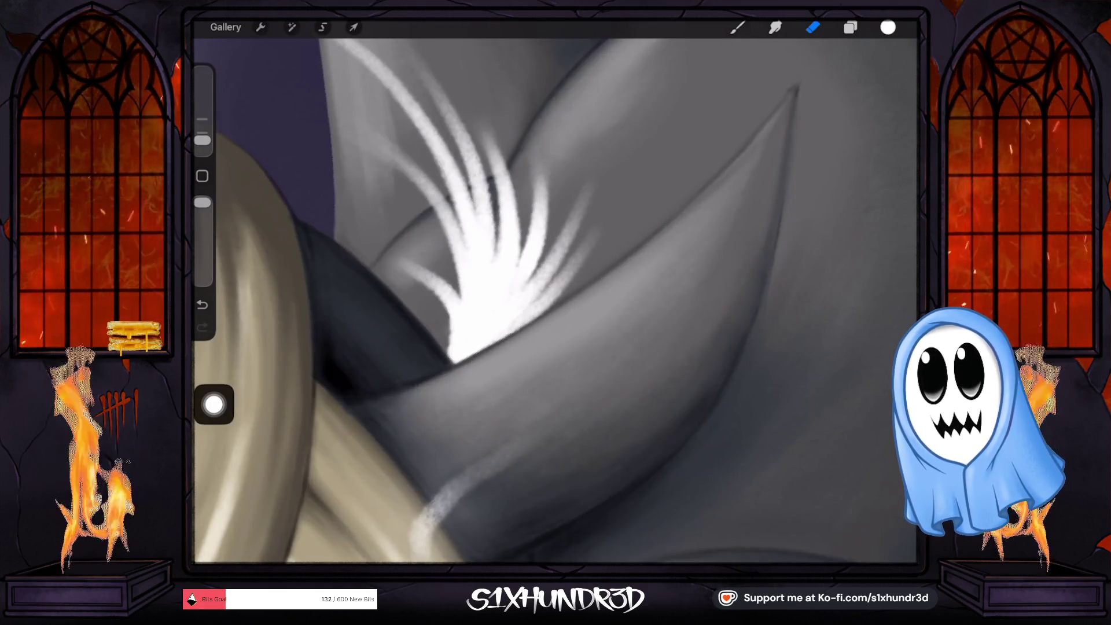
scroll(554, 317, down, 5)
scroll(555, 301, down, 3)
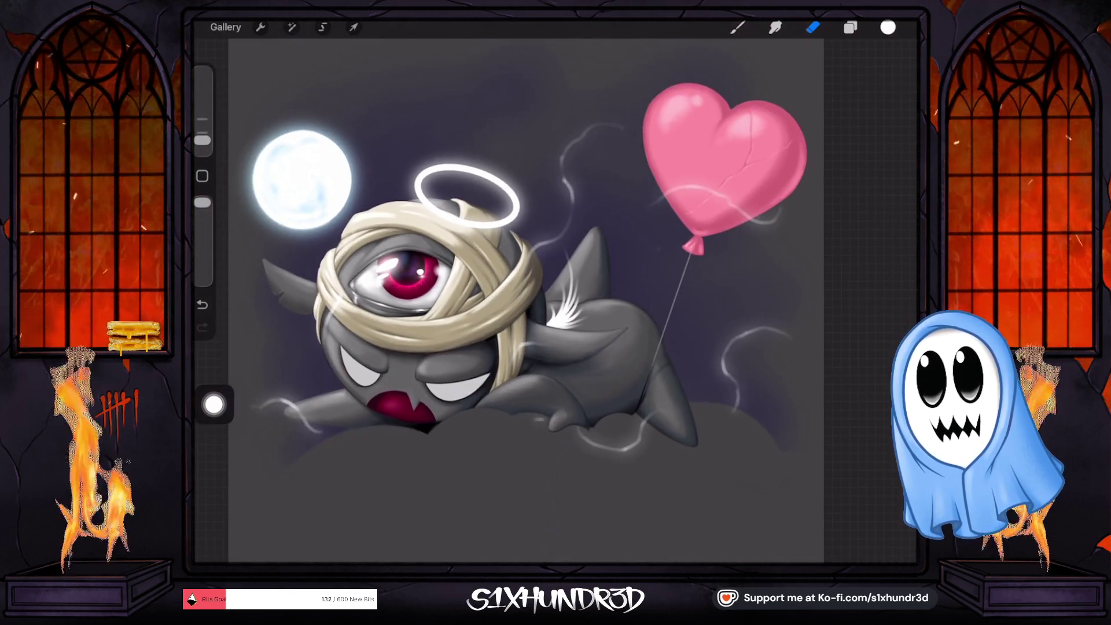
Step: Apply a Bloom adjustment with Size 35% and Burn 34% so the white tuft glows
click(292, 27)
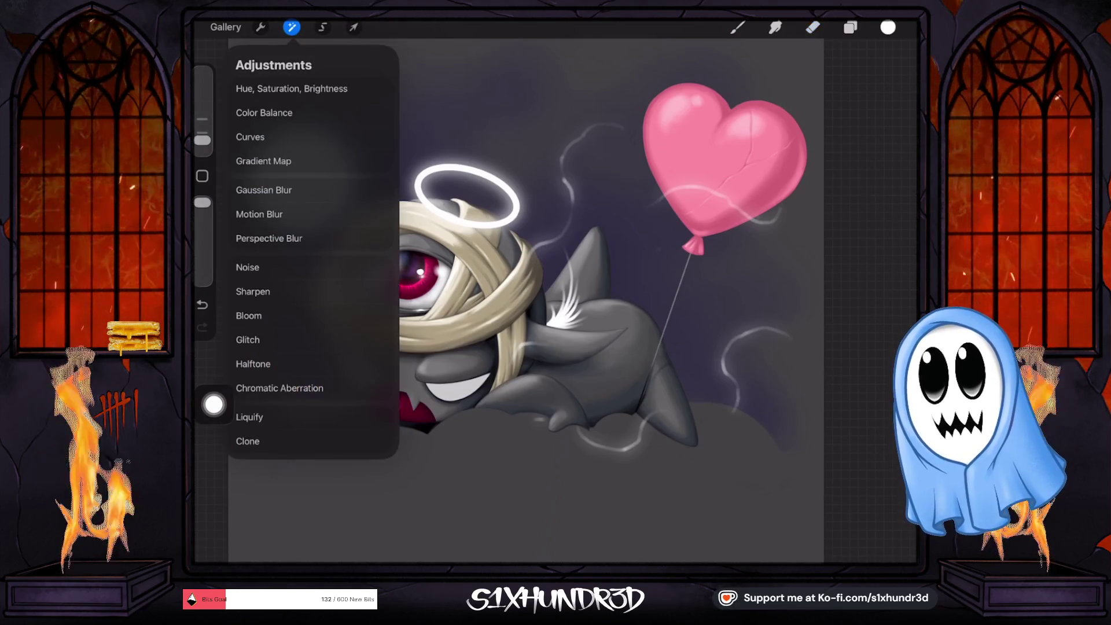
click(248, 316)
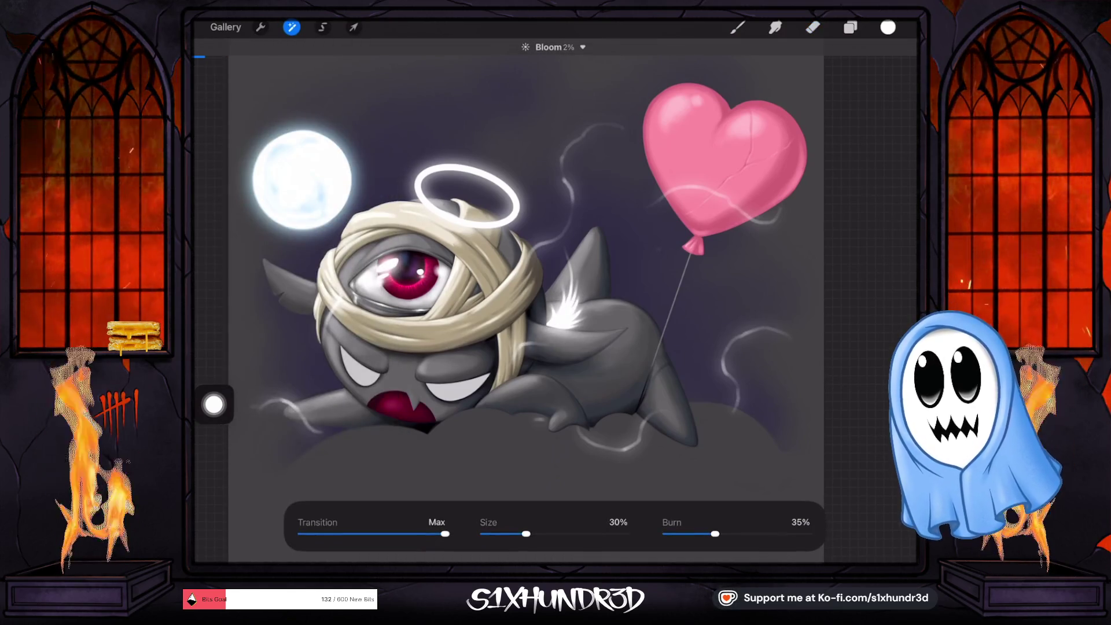
drag(716, 534, 704, 534)
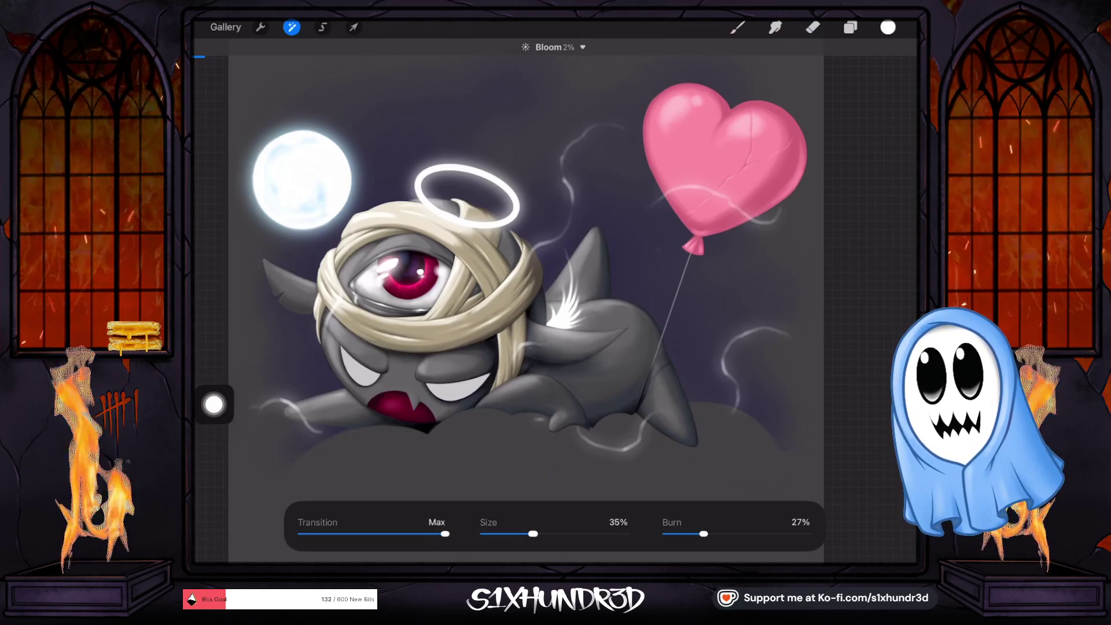
drag(526, 534, 532, 534)
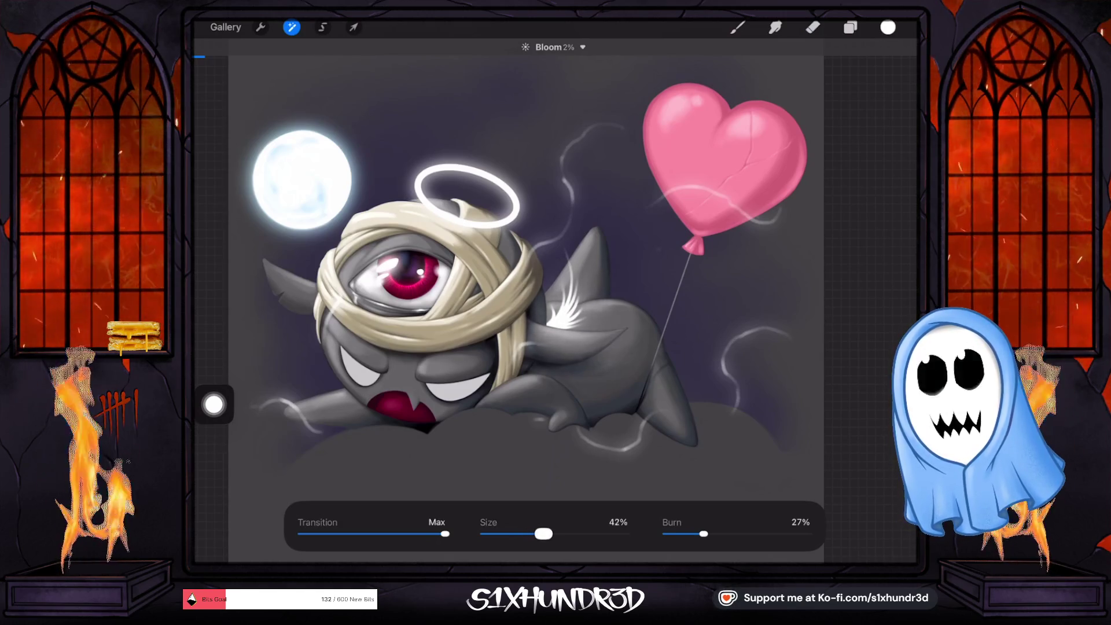
drag(704, 534, 714, 534)
click(292, 27)
click(813, 27)
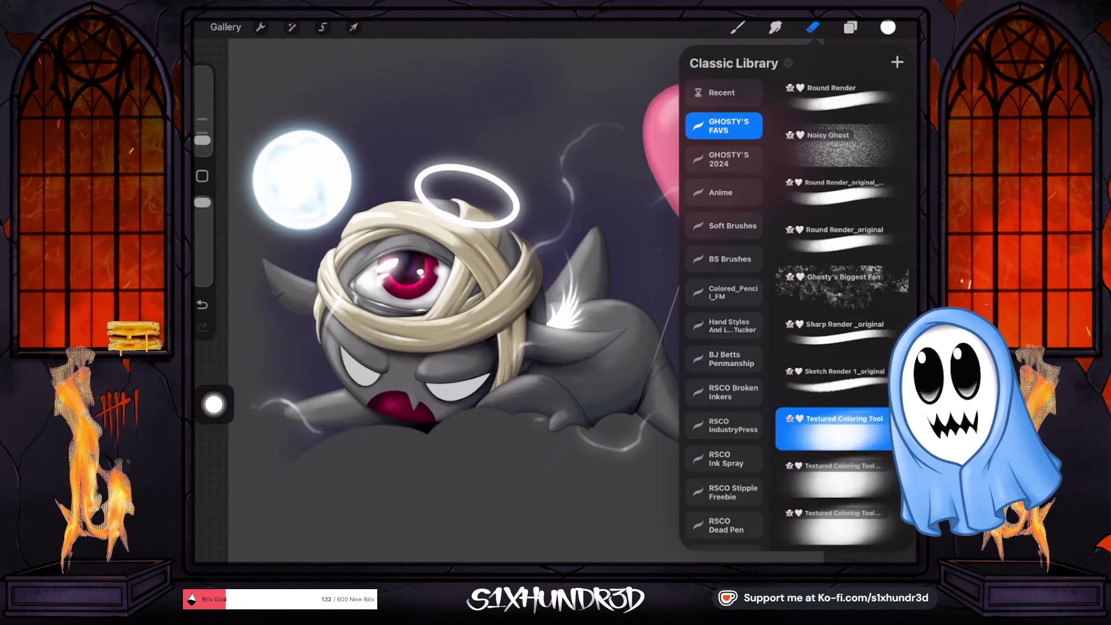
click(463, 289)
scroll(556, 301, up, 5)
scroll(544, 295, up, 3)
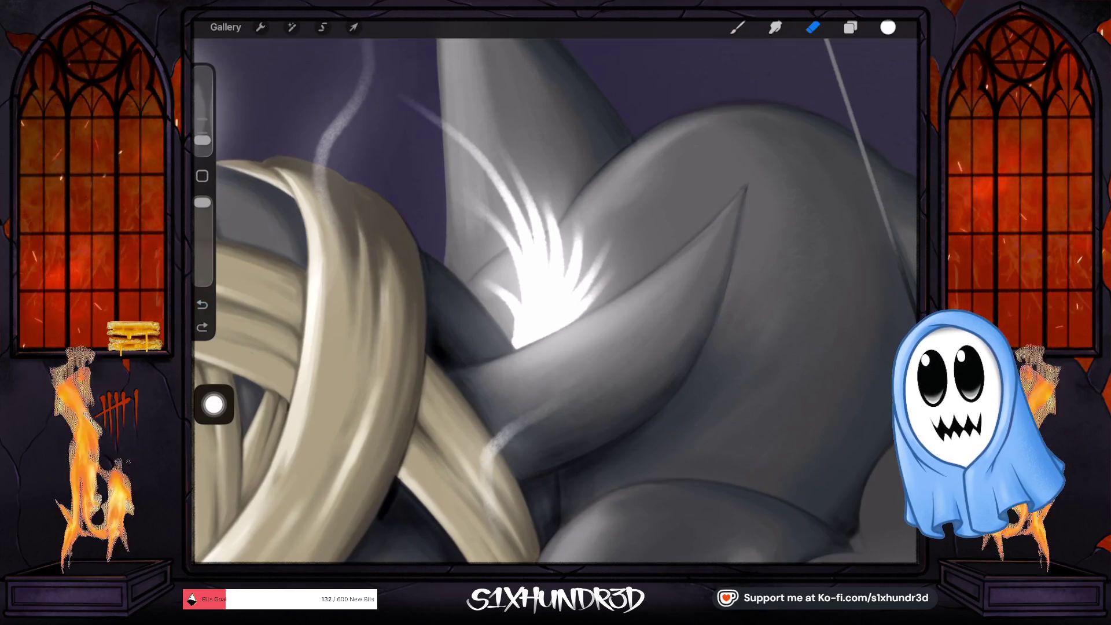
drag(202, 141, 202, 133)
mouse_move(606, 322)
mouse_down()
mouse_move(521, 335)
mouse_move(609, 322)
mouse_up()
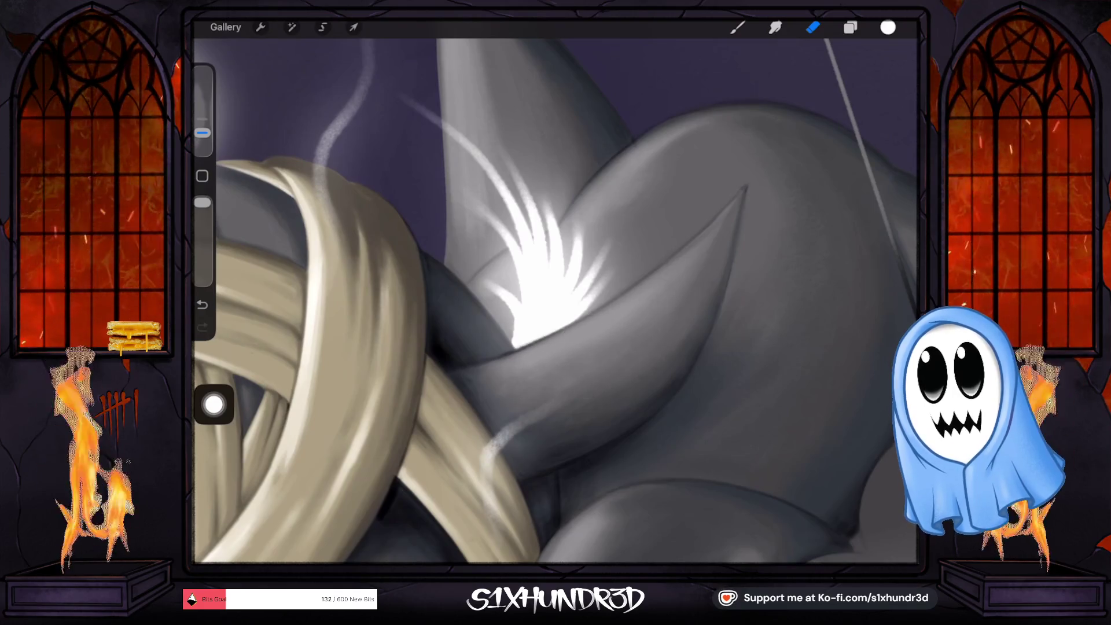
key(ctrl+z)
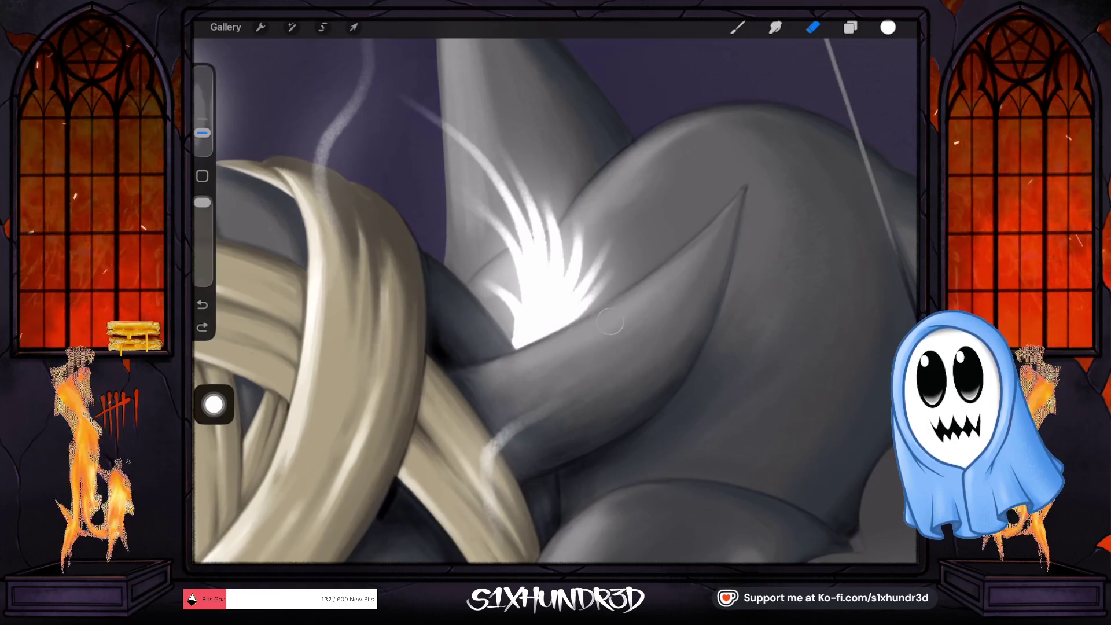
mouse_move(483, 348)
mouse_down()
mouse_move(510, 372)
mouse_move(490, 346)
mouse_move(498, 360)
mouse_up()
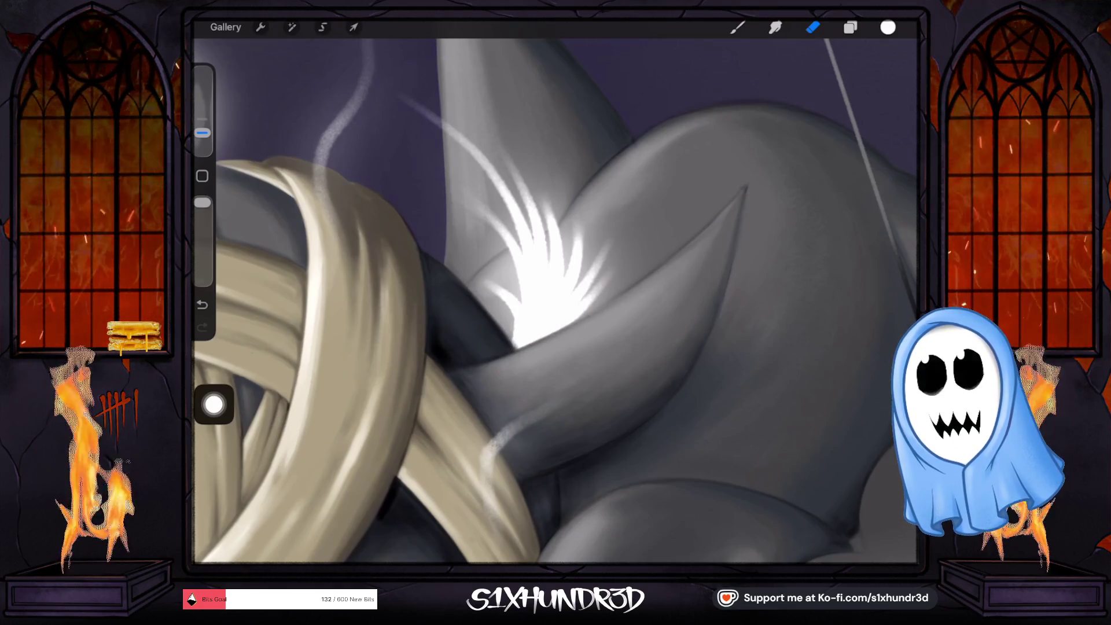
key(ctrl+z)
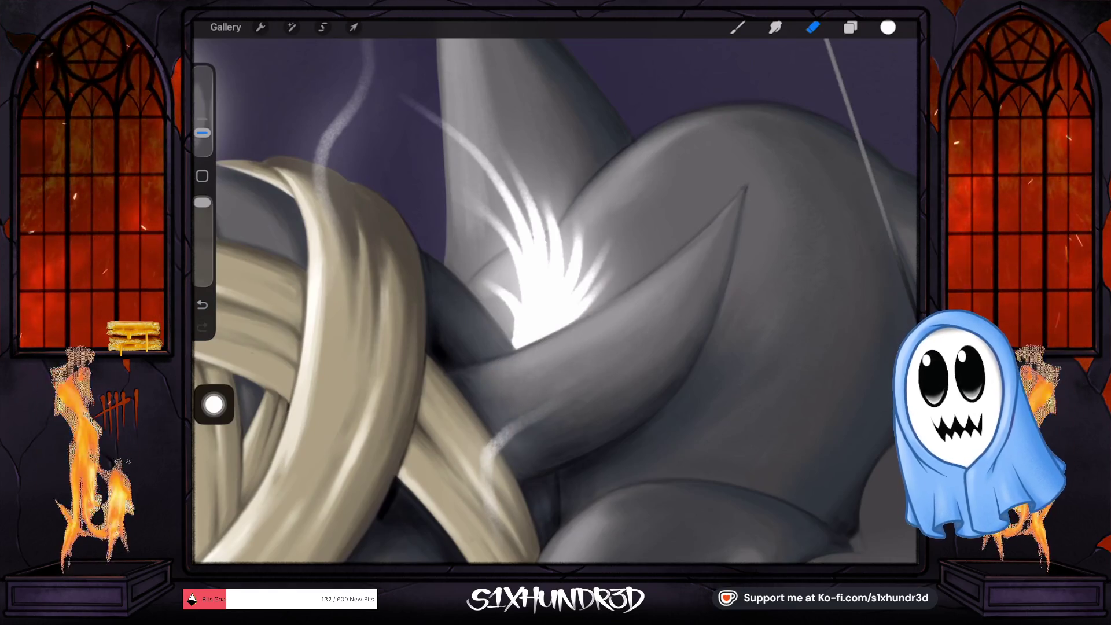
scroll(555, 301, down, 5)
scroll(556, 283, up, 2)
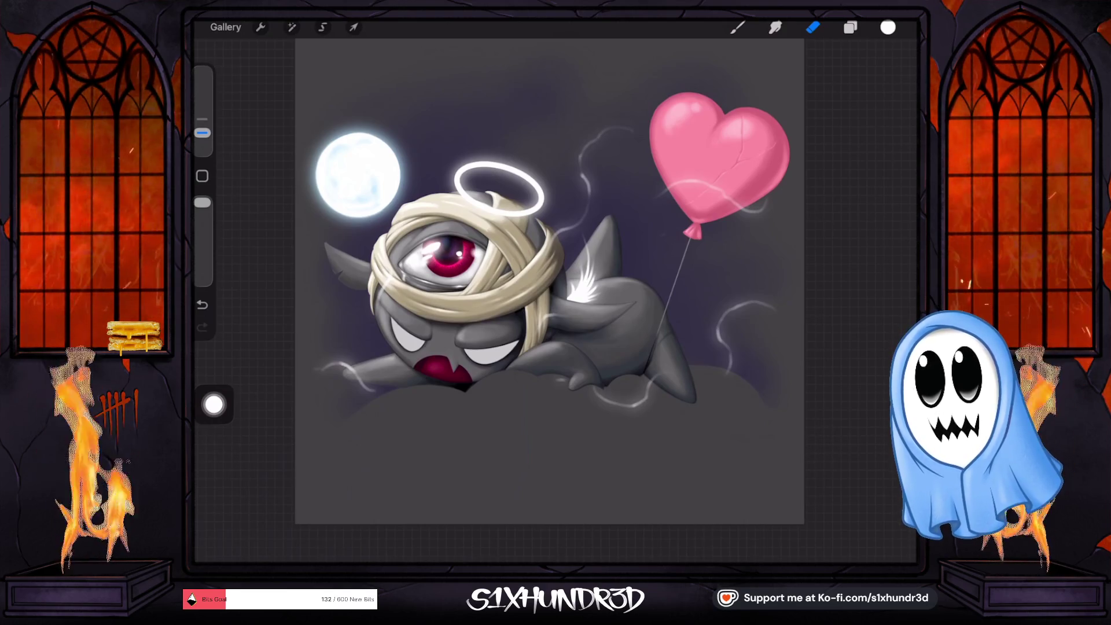
Step: Merge the halo Layer 12 onto the tuft glow layer, then combine that down into smoke-wisp Layer 3
click(850, 27)
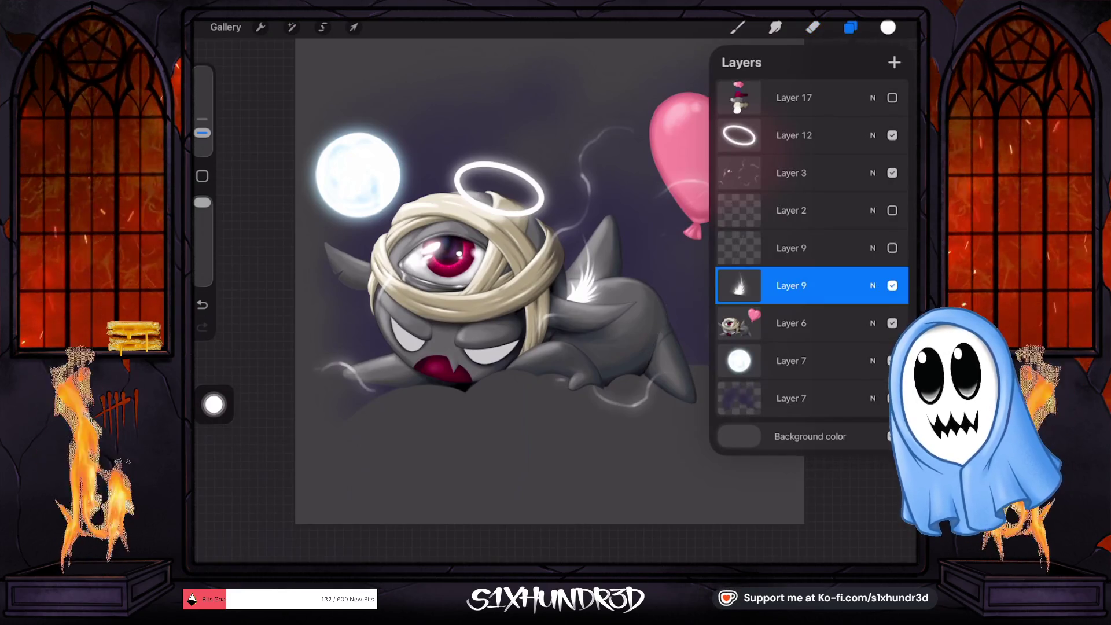
click(891, 399)
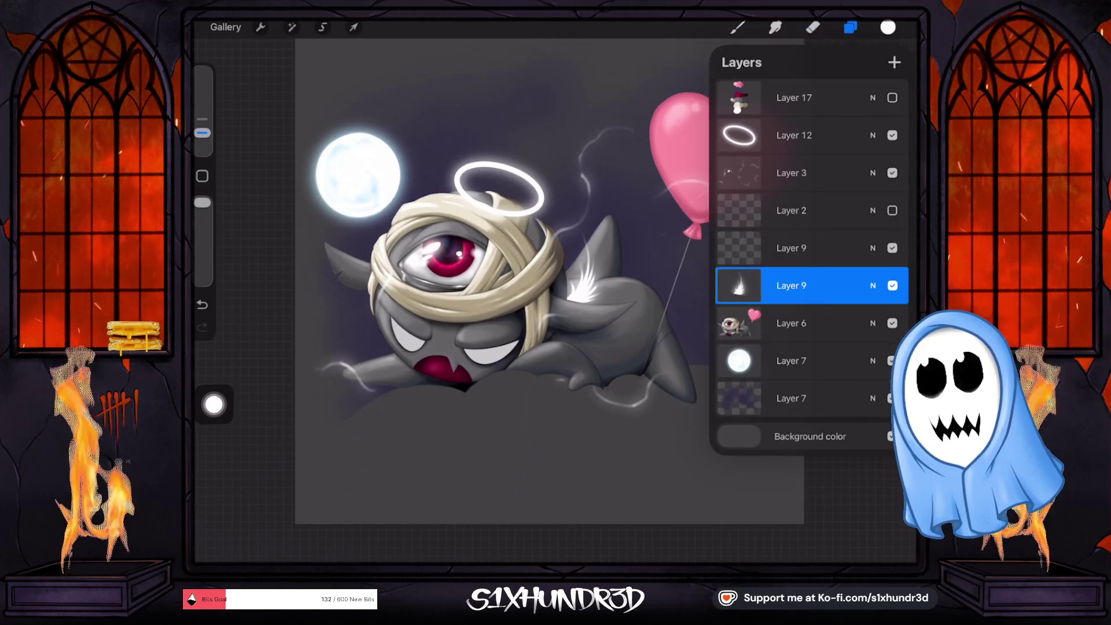
drag(798, 285, 811, 173)
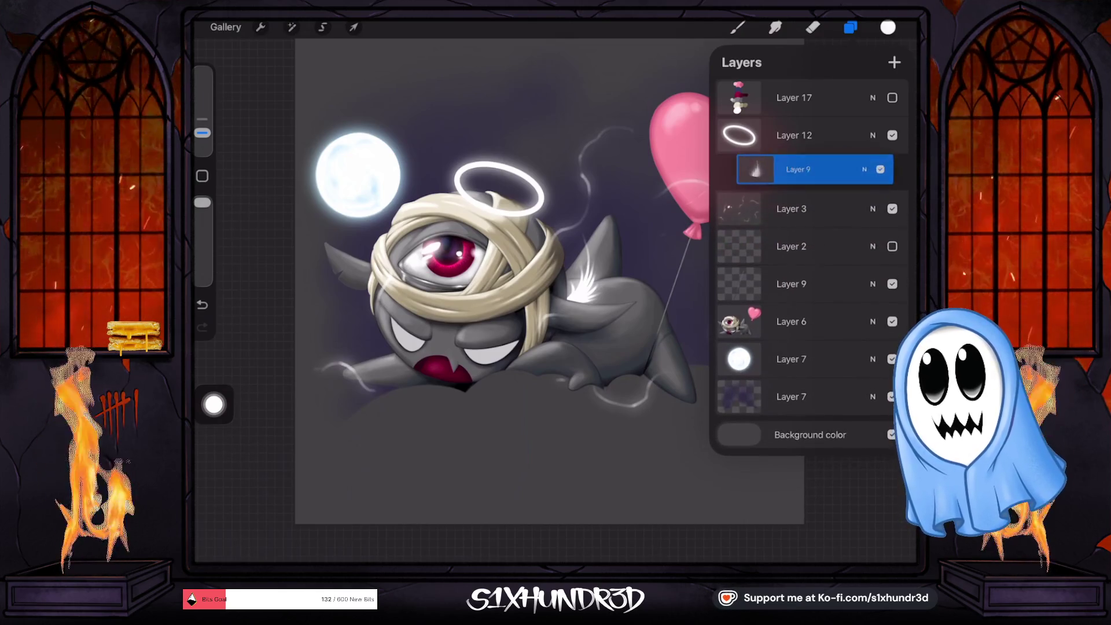
click(739, 135)
click(644, 264)
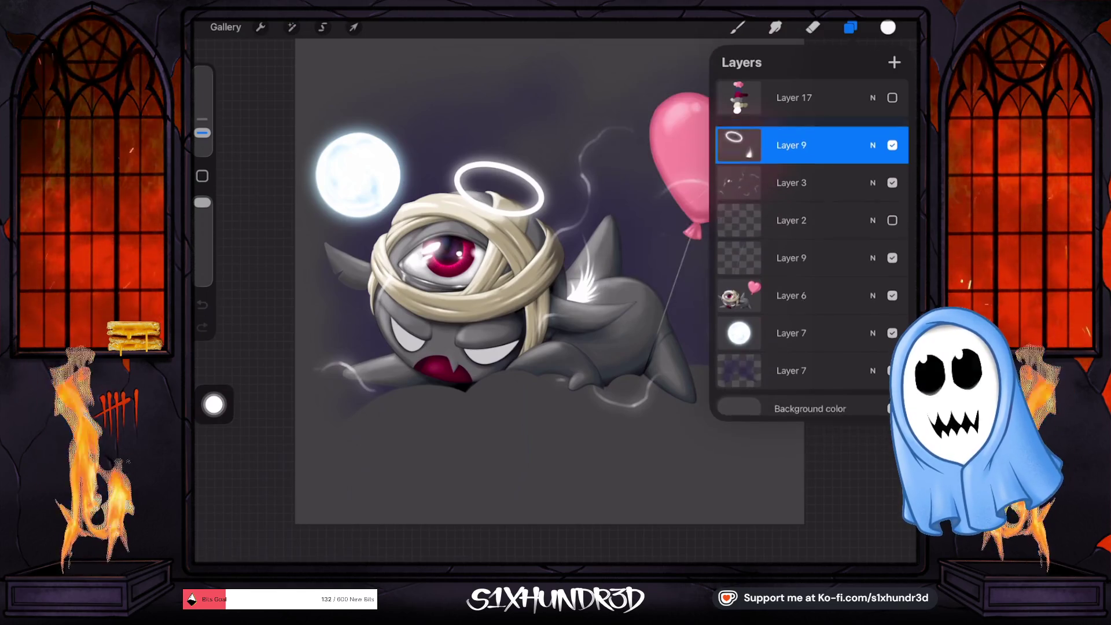
click(798, 173)
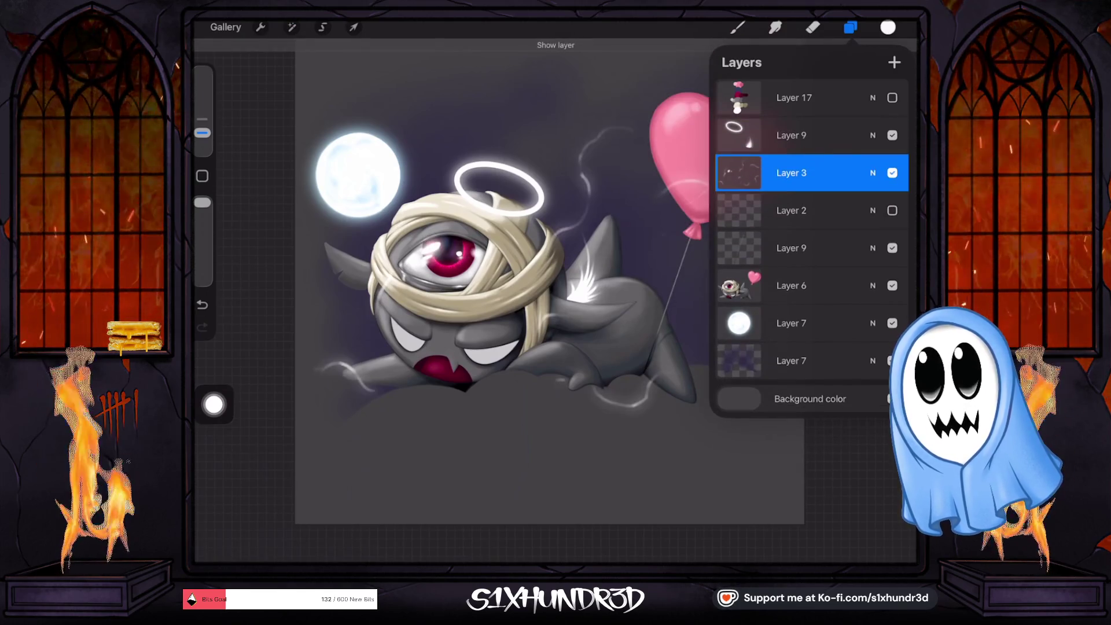
click(799, 135)
click(739, 135)
click(644, 264)
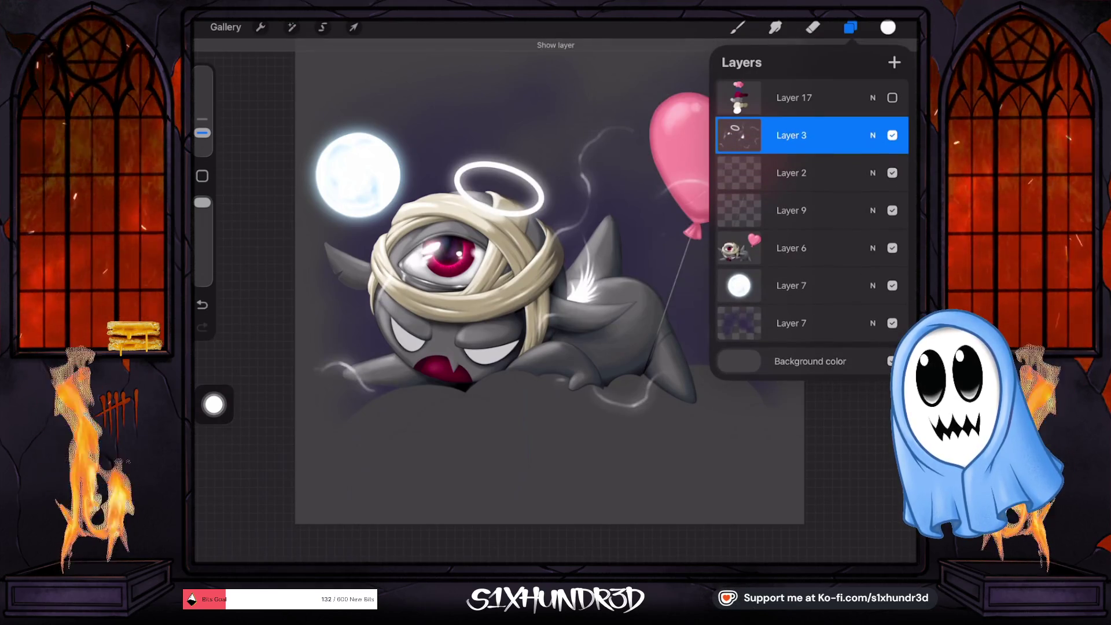
Step: Isolate Layer 2 to confirm it is empty, then delete it
click(799, 173)
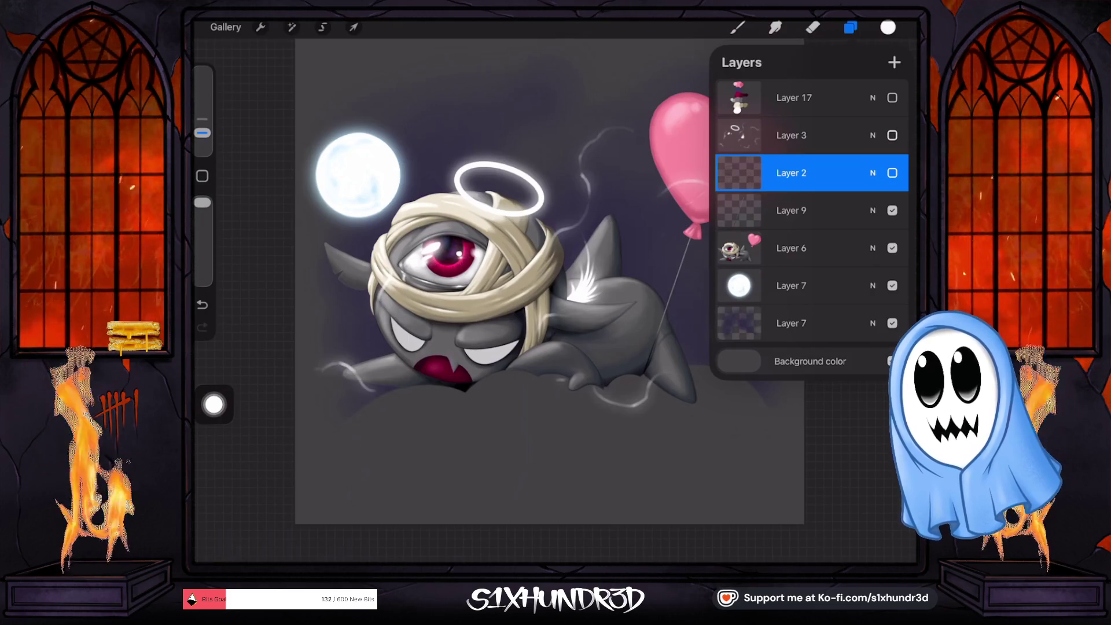
click(893, 97)
click(892, 97)
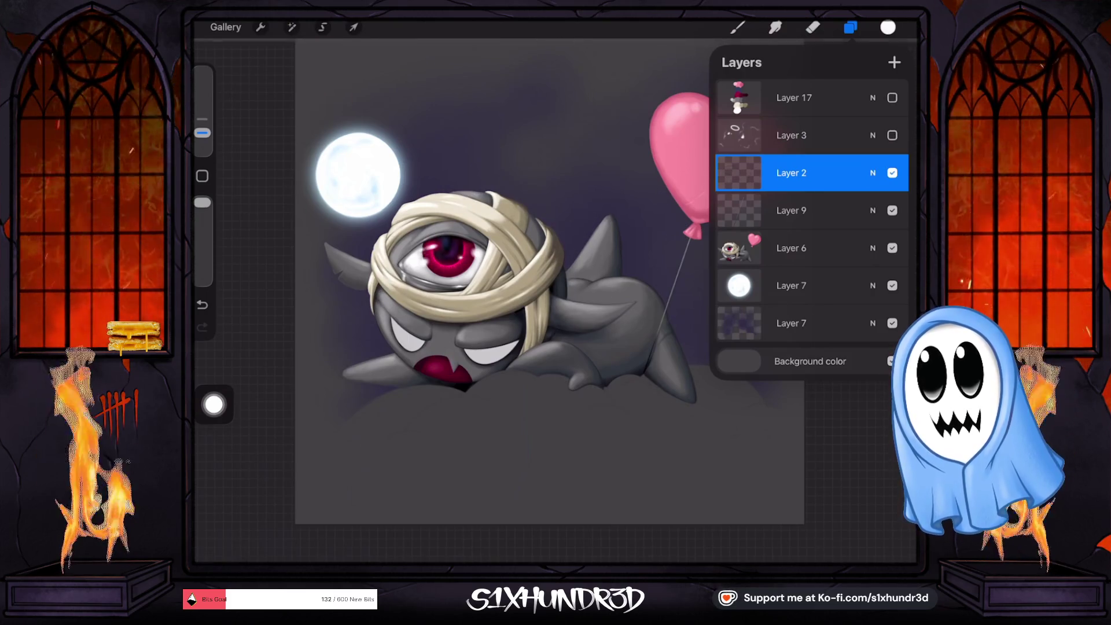
click(892, 247)
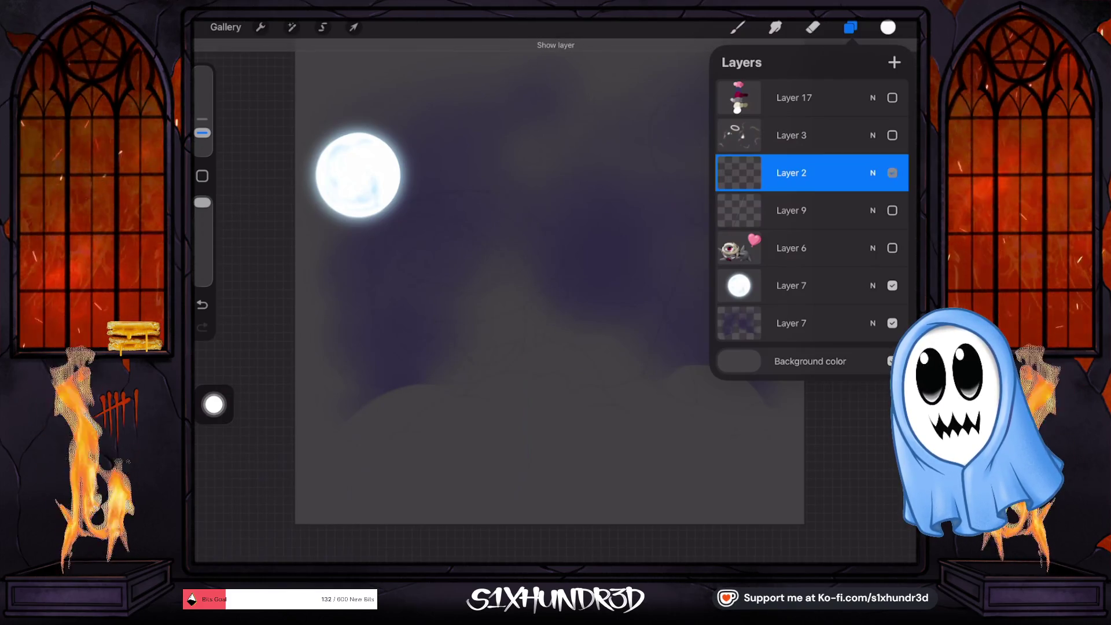
drag(833, 172, 752, 172)
click(885, 173)
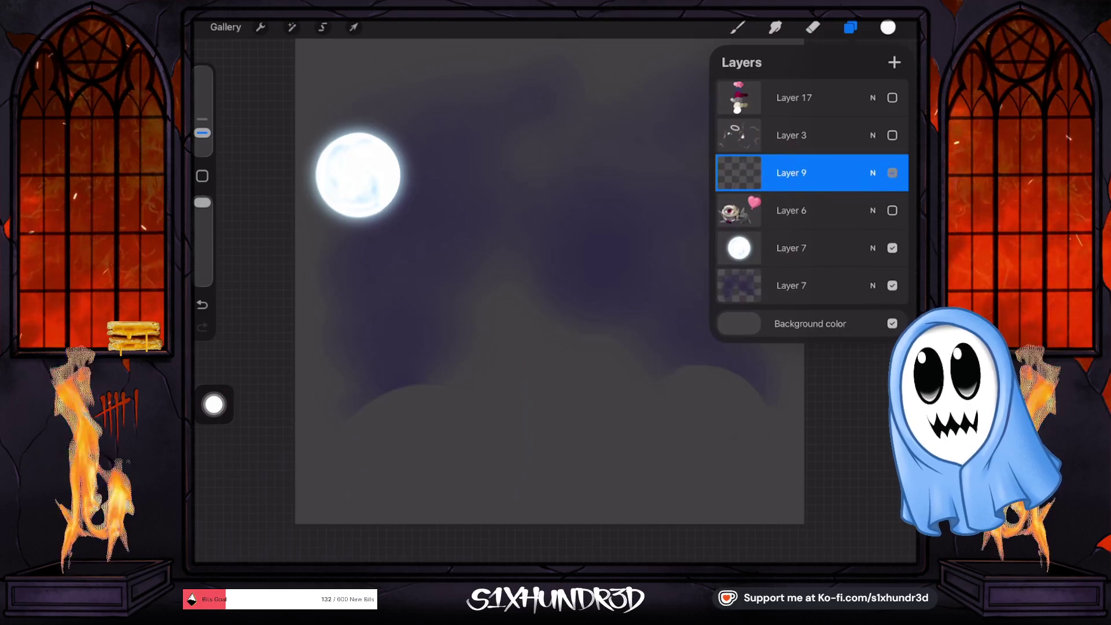
Step: Show the halo, smoke, creature and balloon layers again and check each layer, ending on background Layer 7
click(893, 172)
click(892, 173)
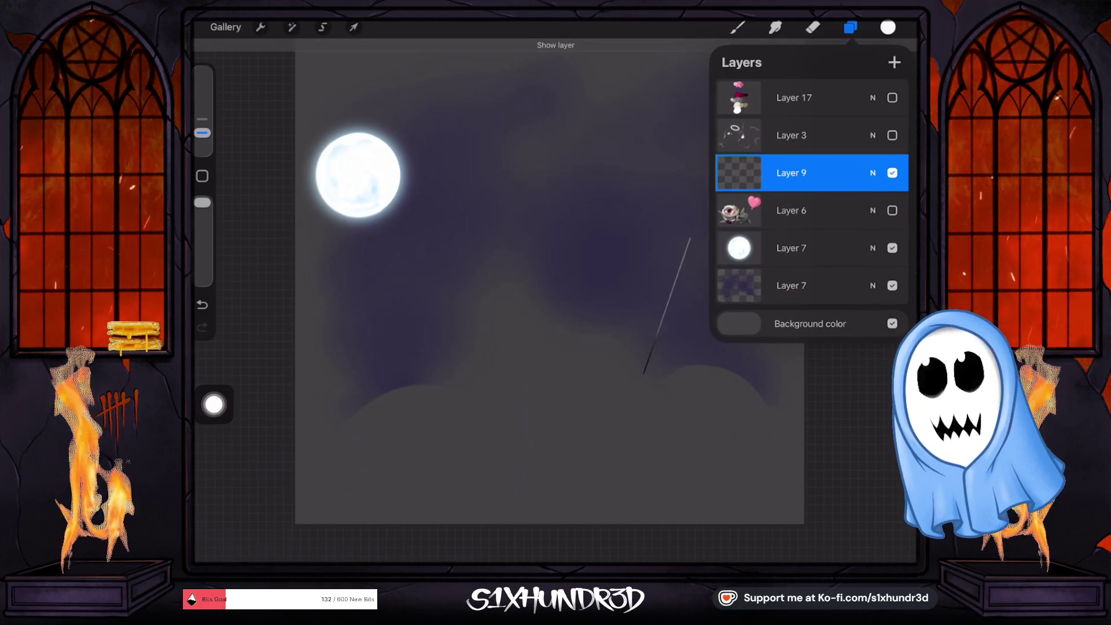
click(892, 135)
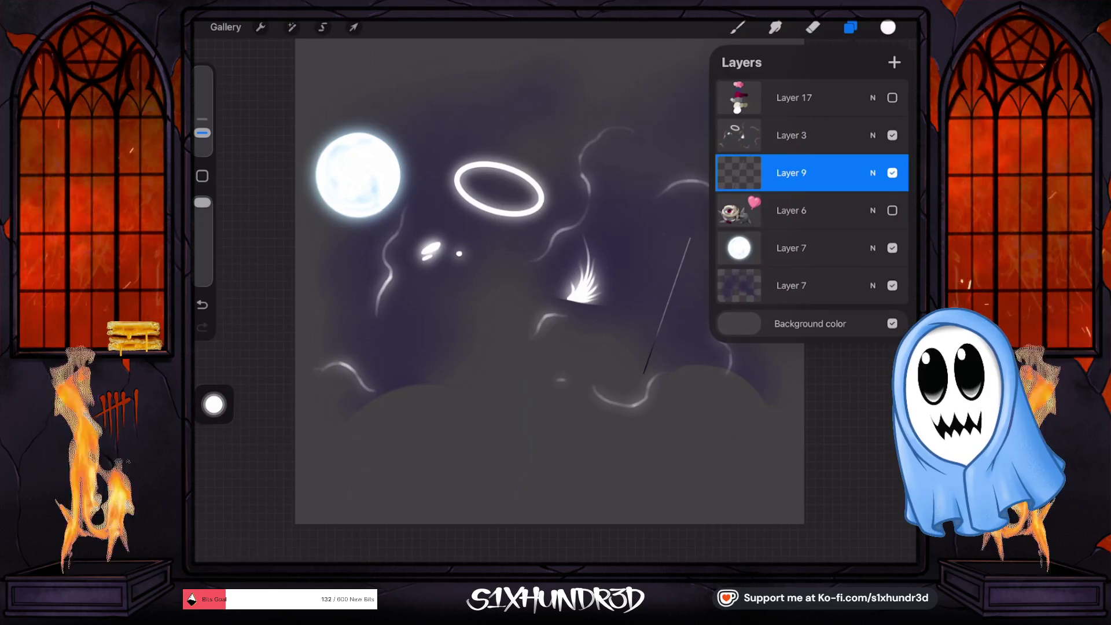
click(892, 210)
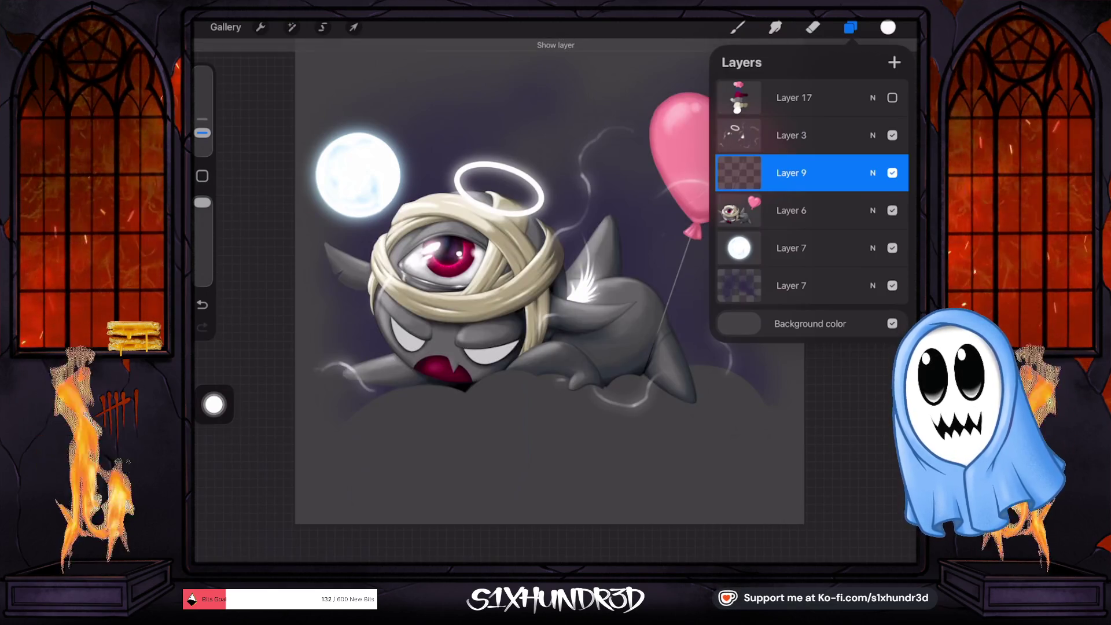
click(791, 210)
click(892, 210)
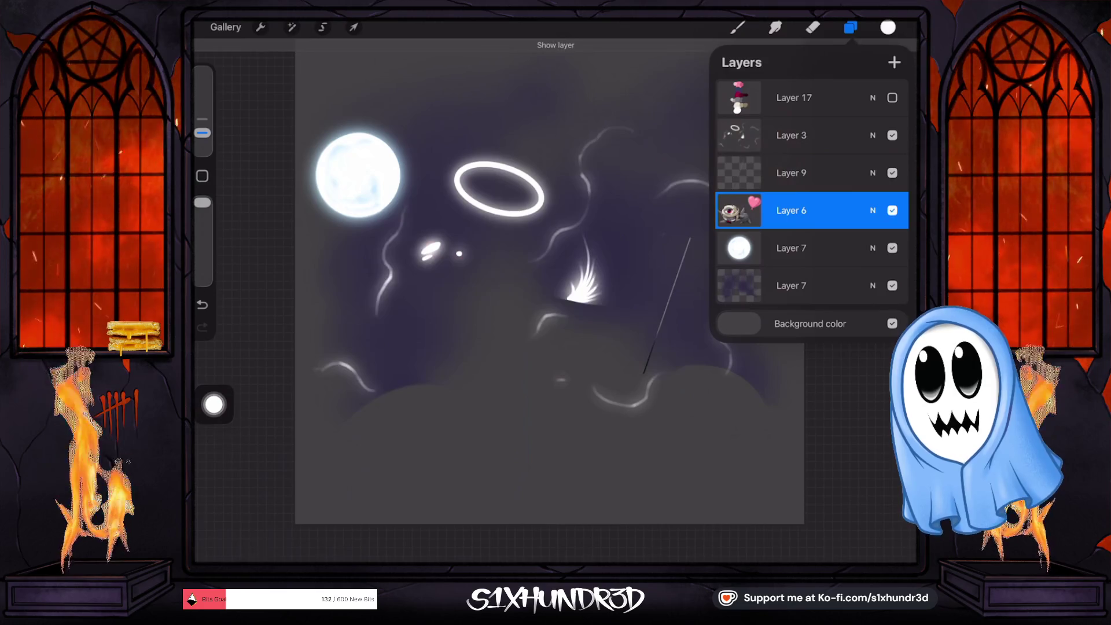
click(892, 210)
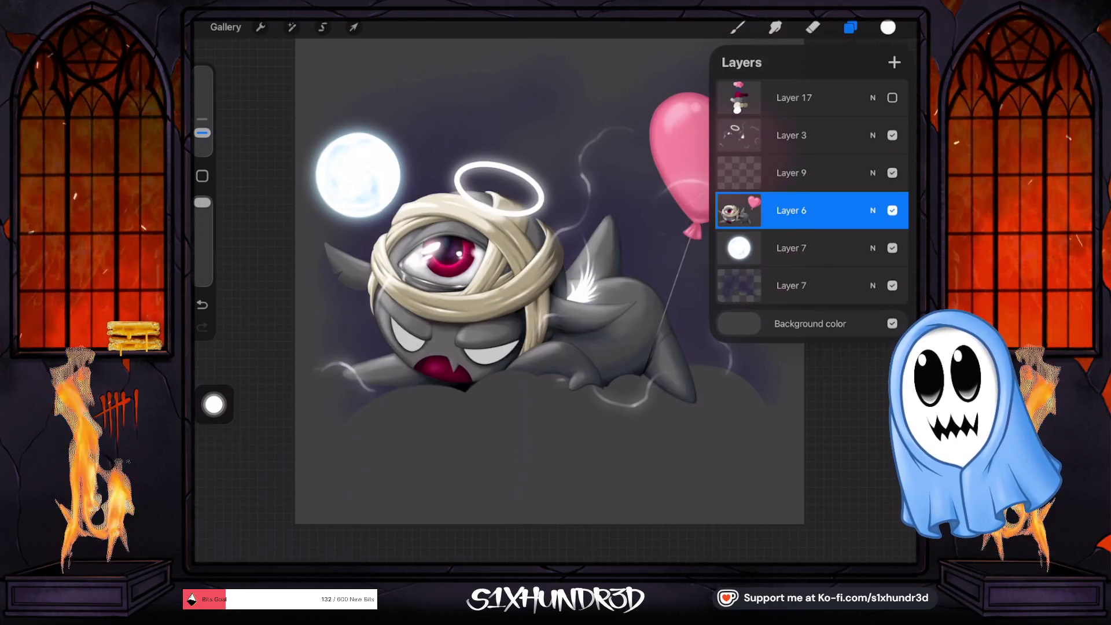
click(791, 248)
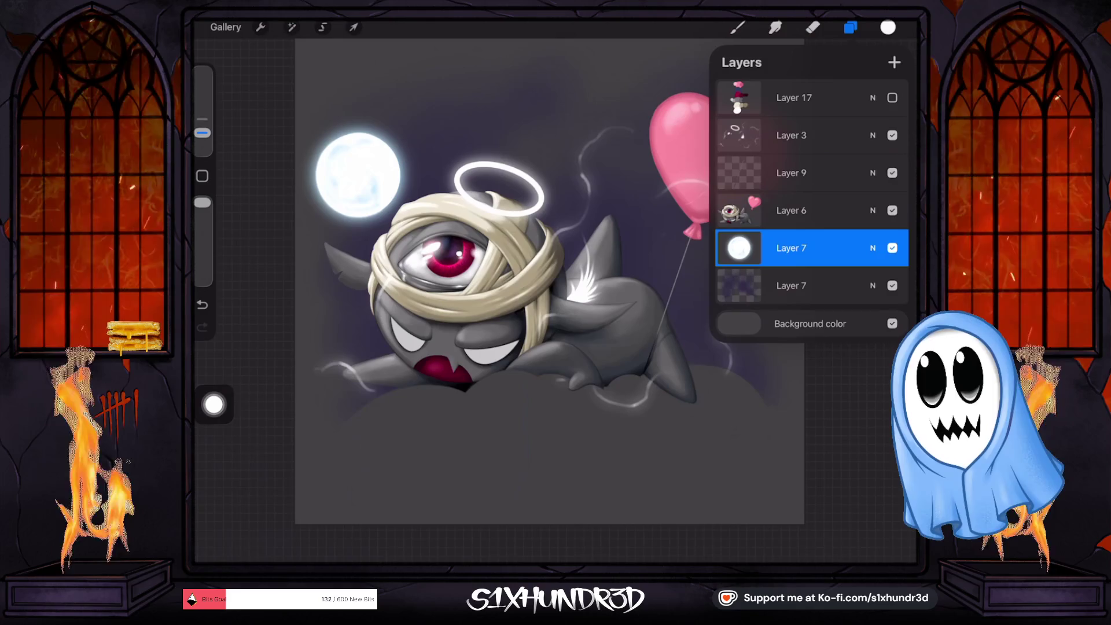
click(792, 285)
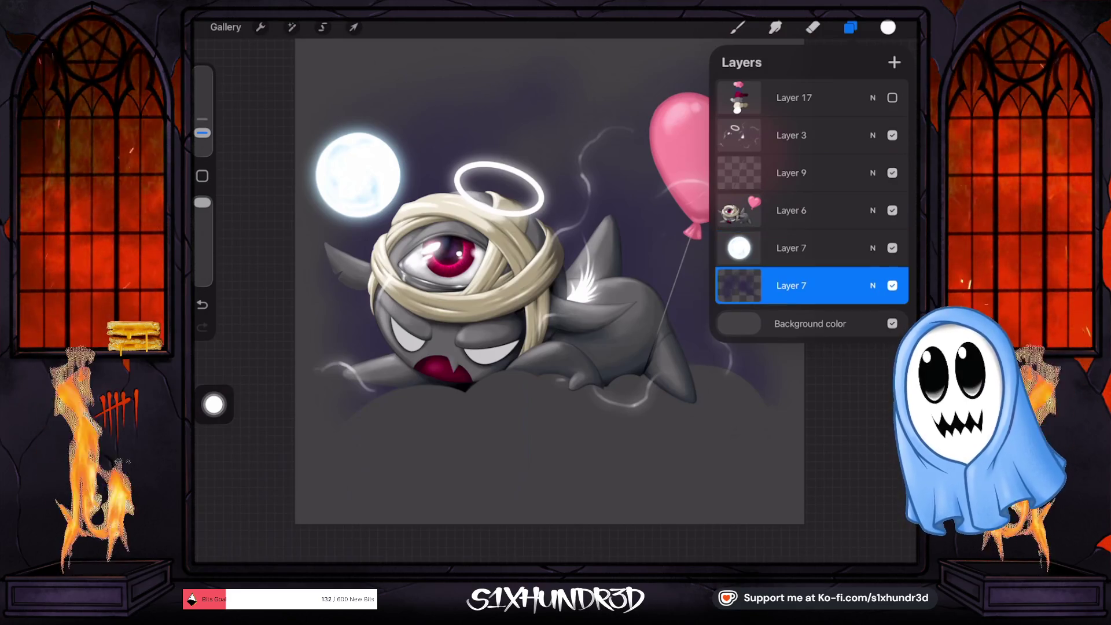
Step: Pick a dark blue paint colour
click(813, 27)
click(888, 28)
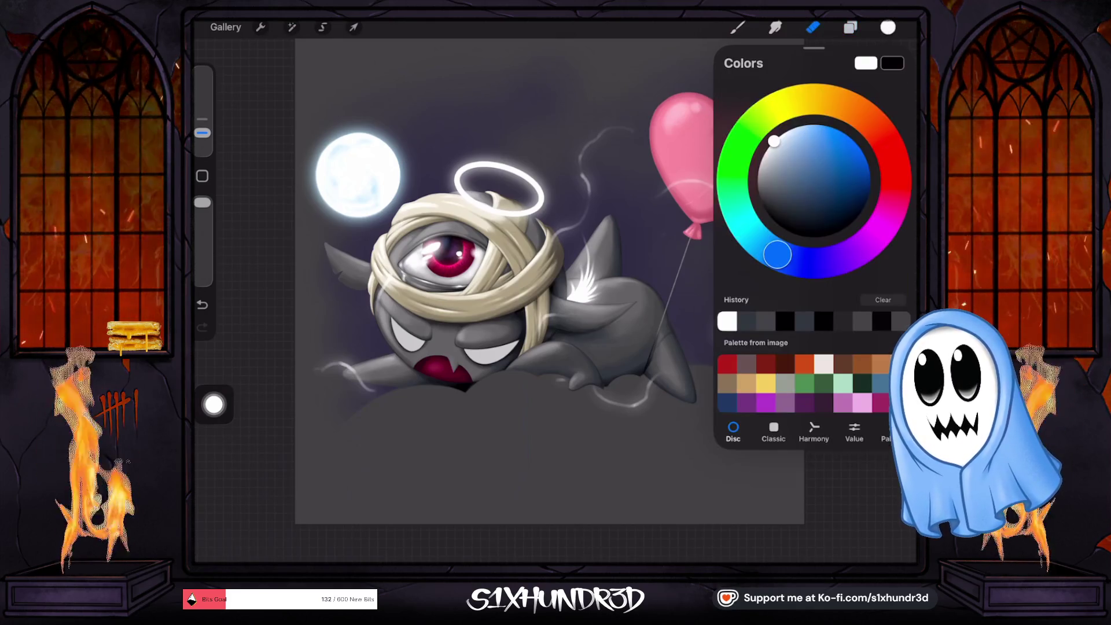
click(825, 199)
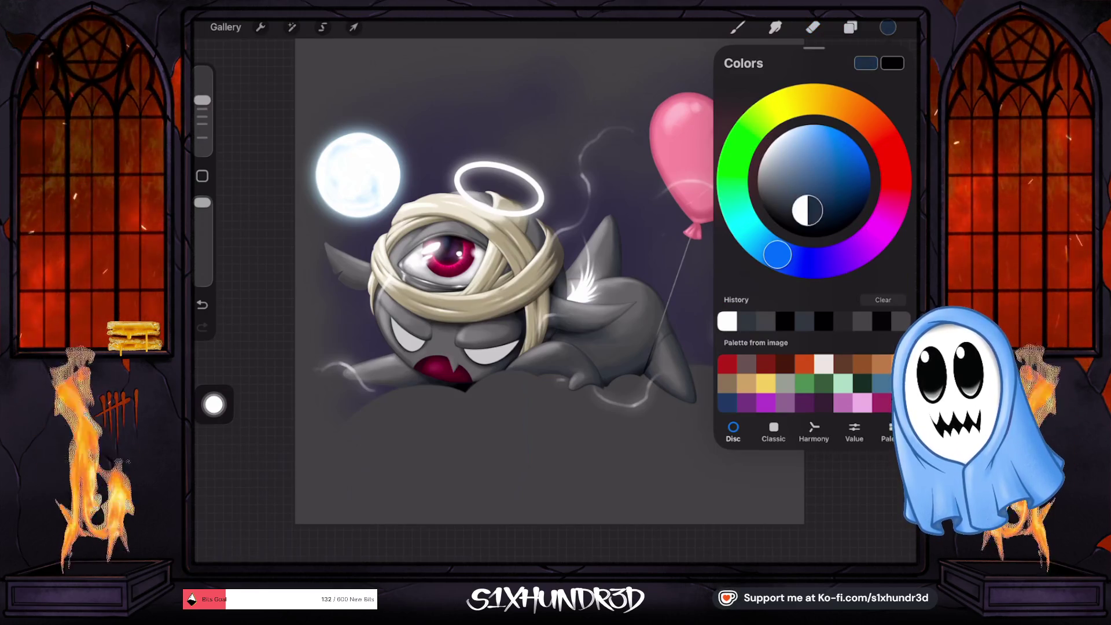
drag(818, 201, 816, 208)
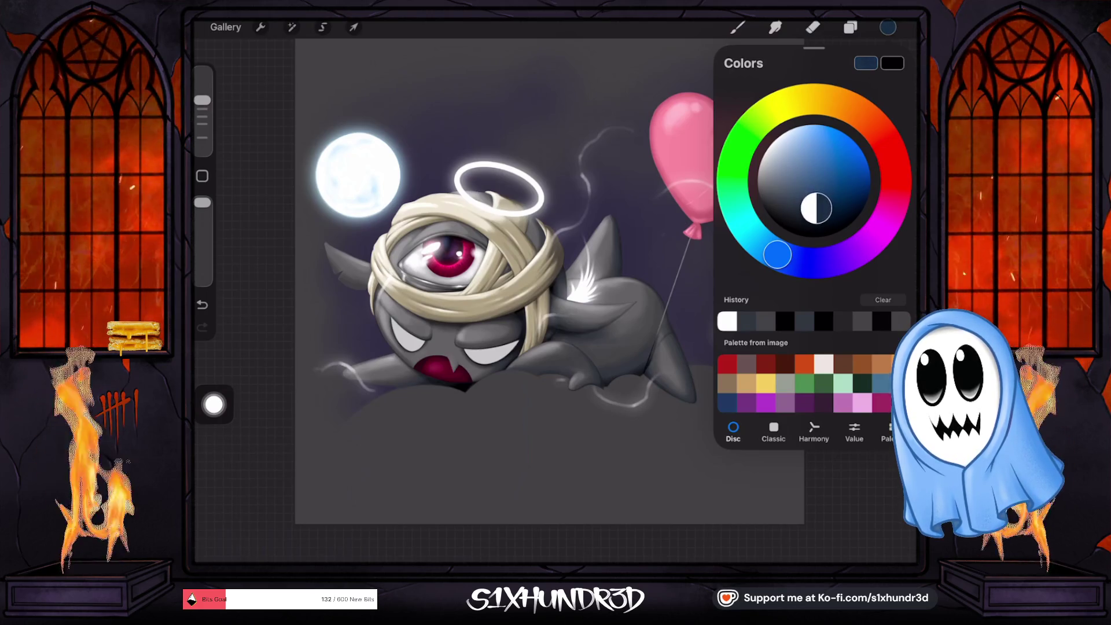
Step: Switch to a textured coloring brush with a larger size and lower opacity
click(737, 27)
scroll(781, 290, down, 5)
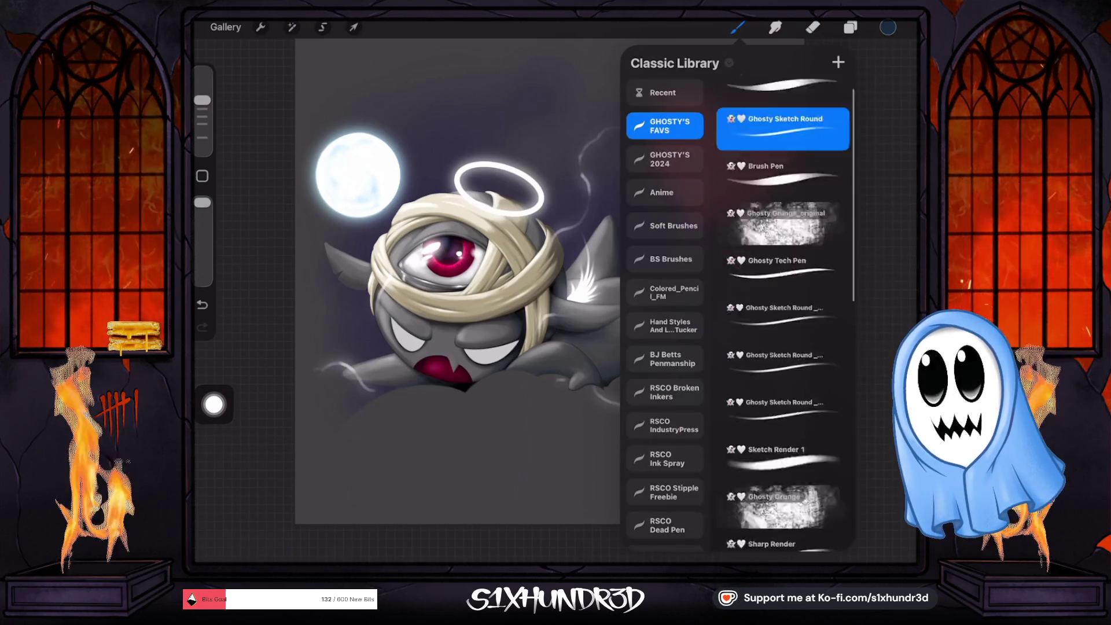
scroll(781, 289, up, 10)
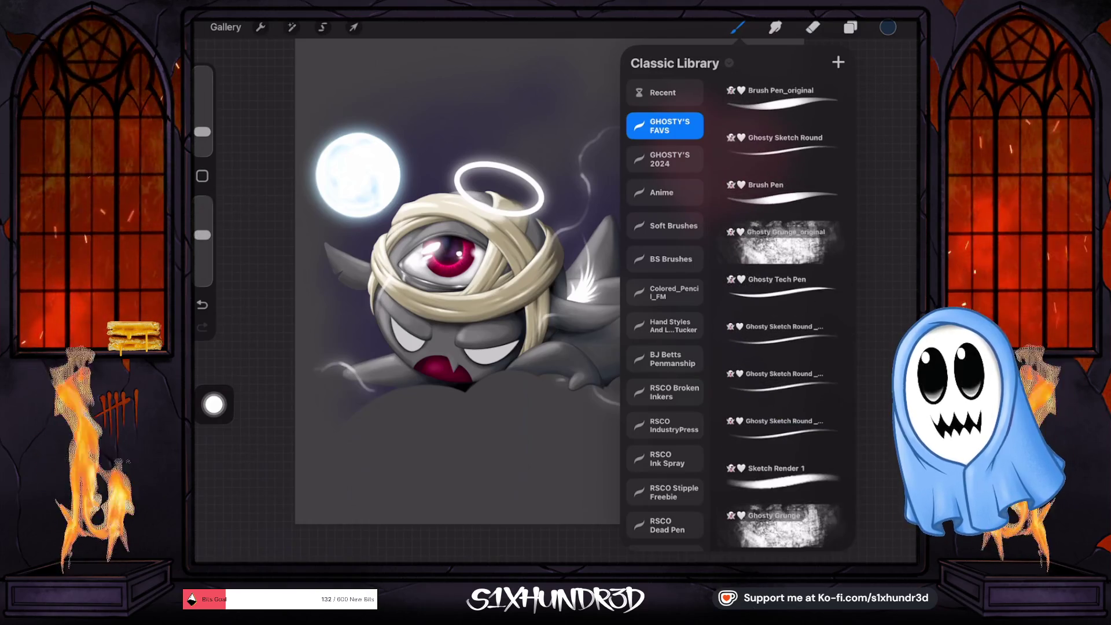
click(782, 382)
scroll(782, 312, down, 10)
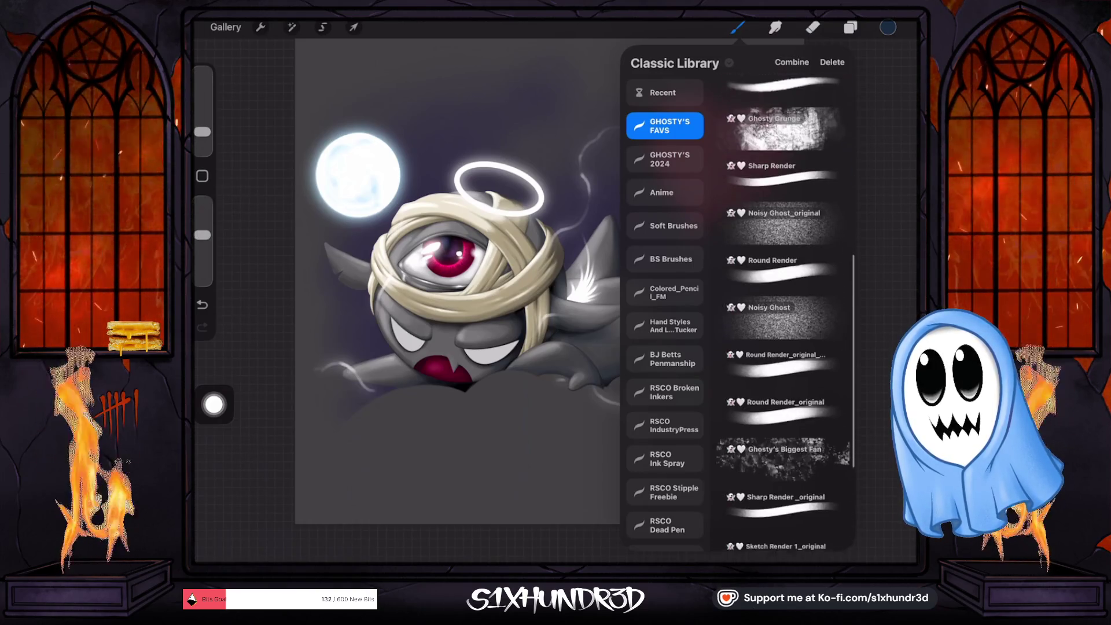
click(782, 400)
drag(202, 132, 202, 103)
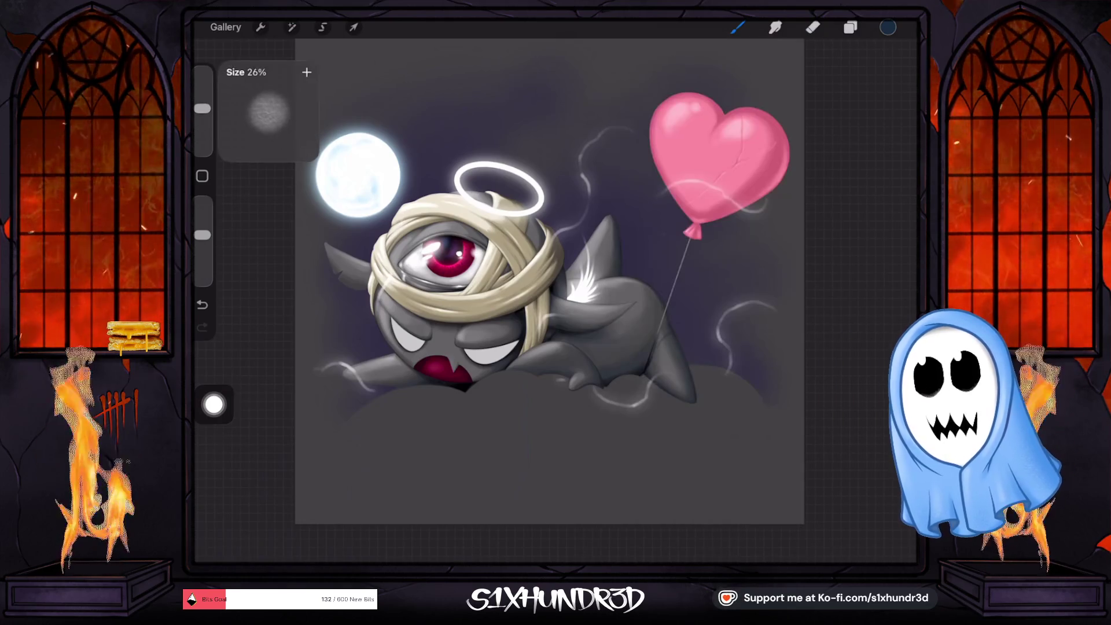
click(851, 27)
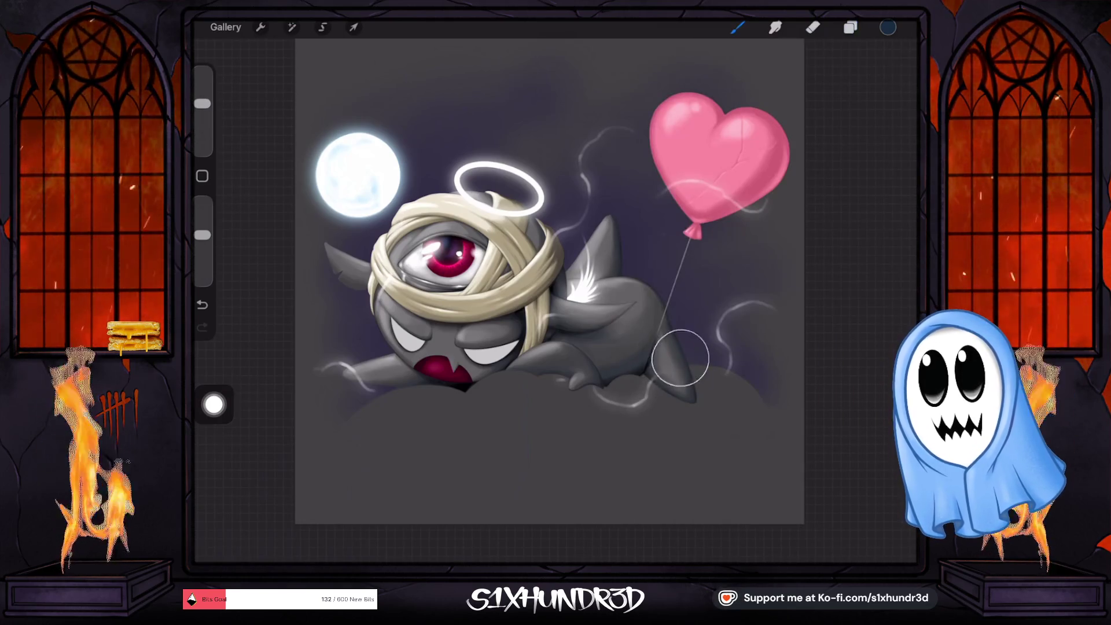
drag(202, 234, 202, 256)
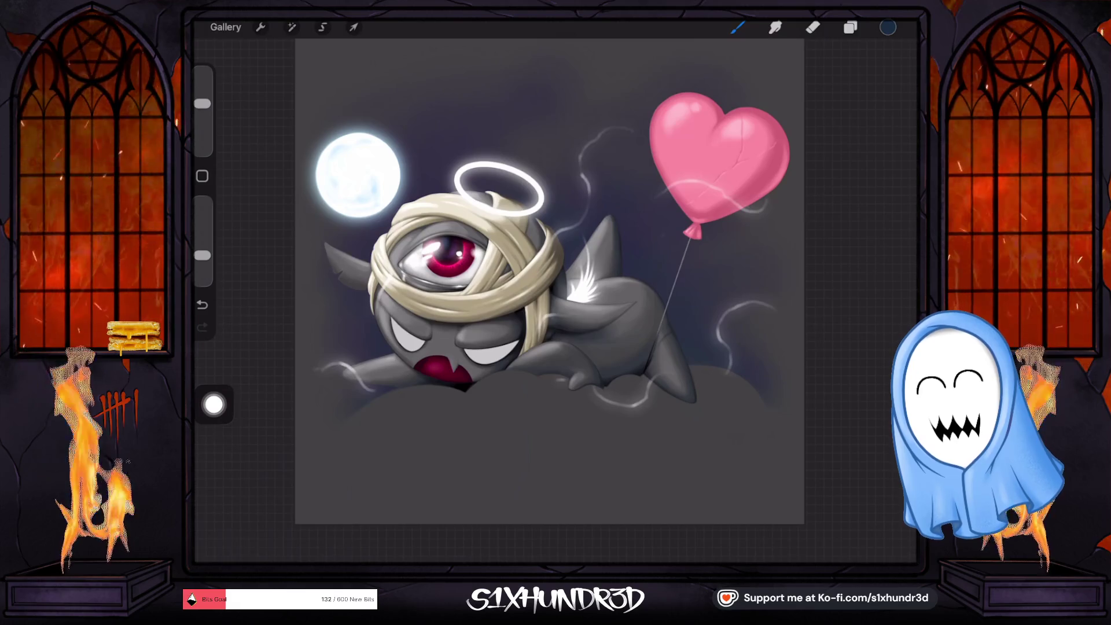
Step: Add a new layer above Layer 6 and set the paint colour to white
click(850, 27)
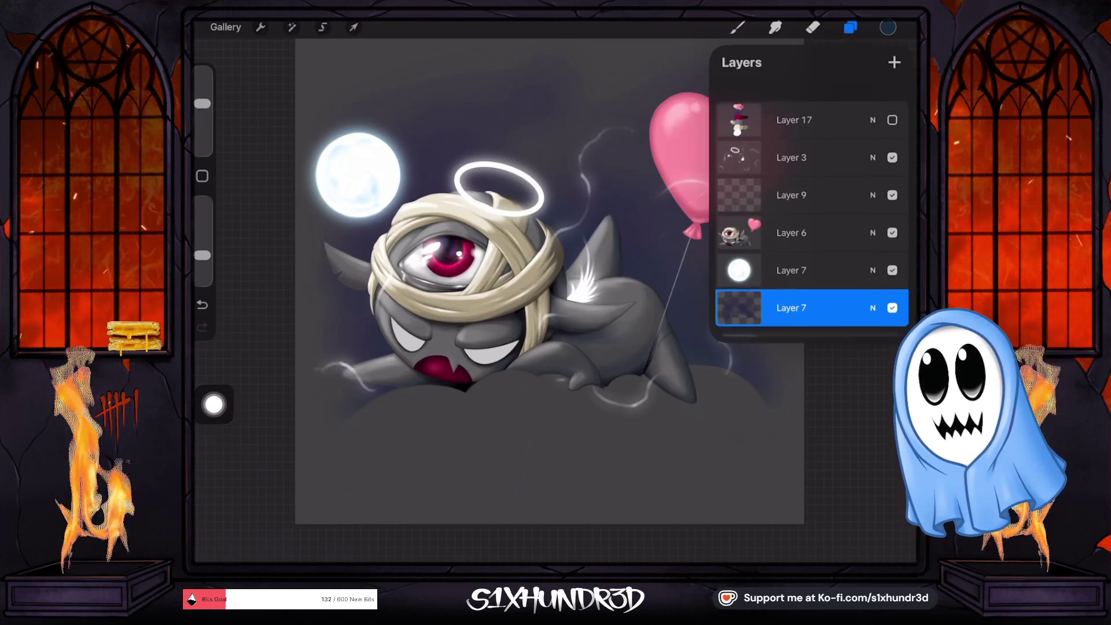
click(791, 210)
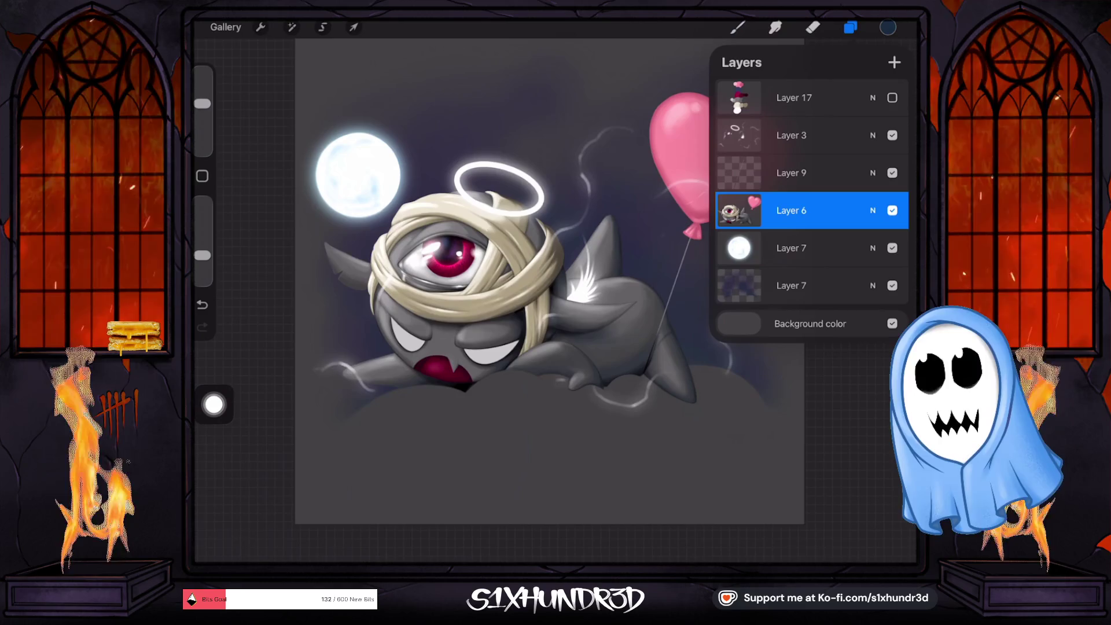
click(894, 62)
click(888, 27)
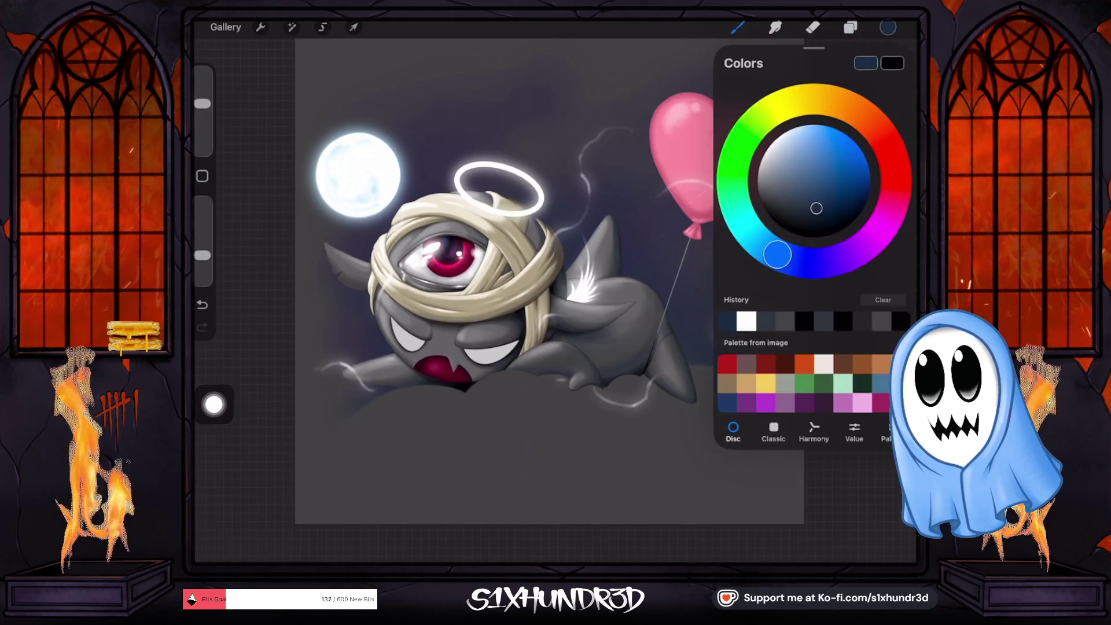
click(737, 27)
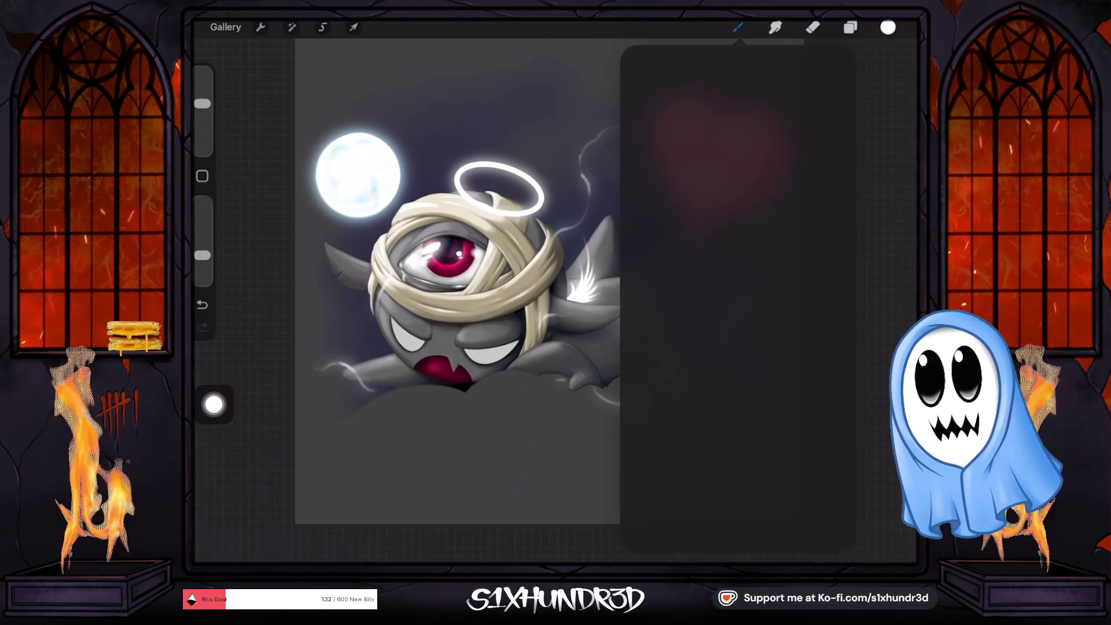
Step: Set Ghosty Sketch Round to 26% size with 15% stabilization and paint white on the right eye
scroll(782, 313, up, 5)
click(783, 148)
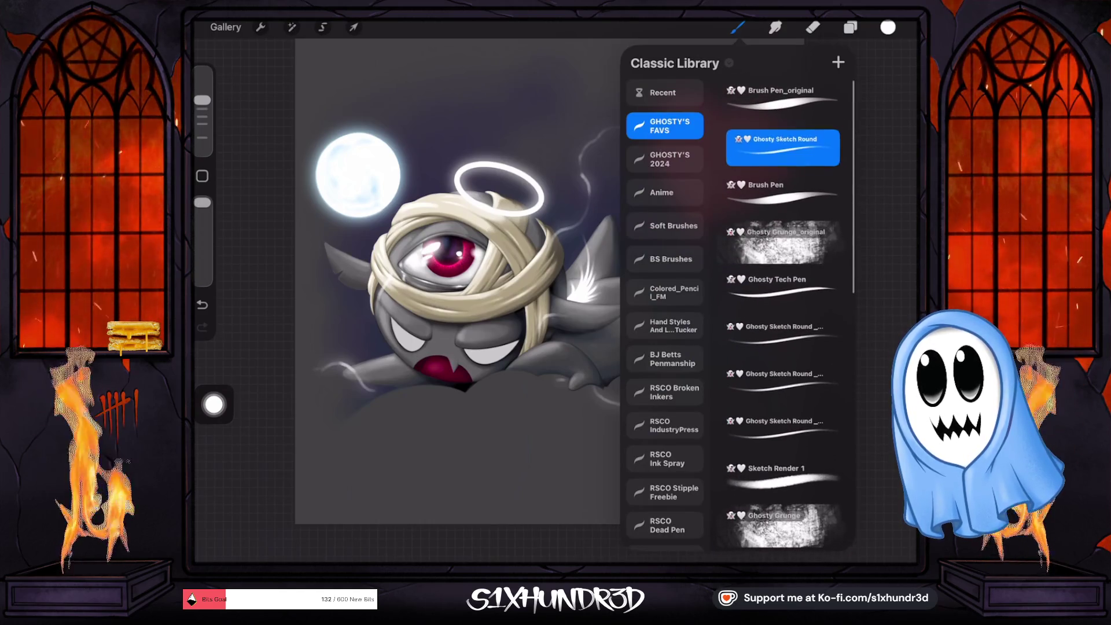
drag(202, 100, 202, 109)
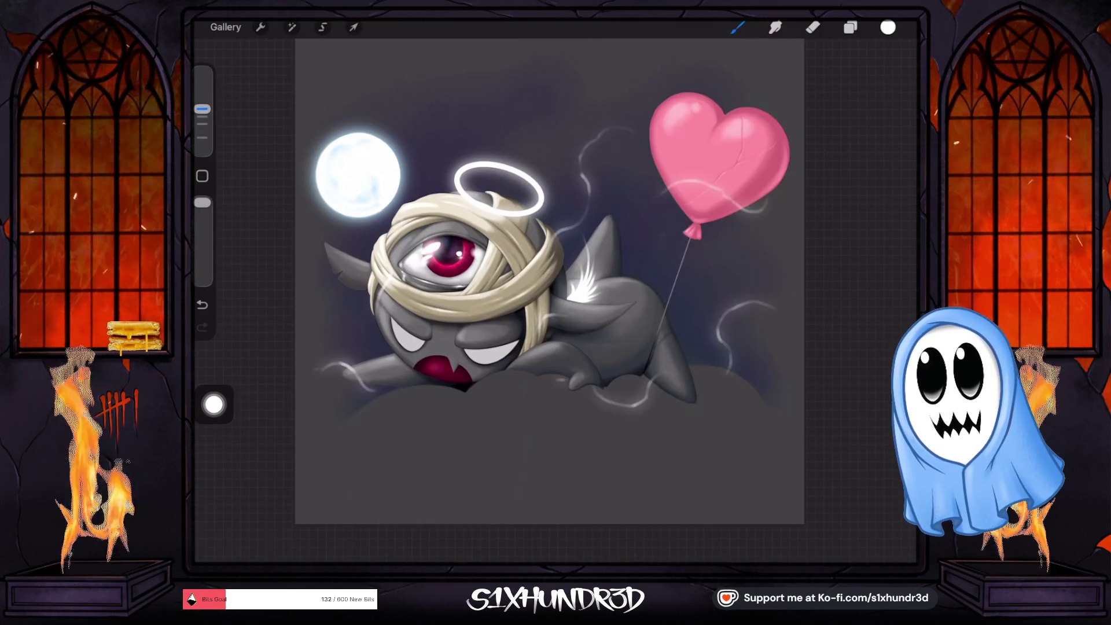
scroll(555, 289, up, 5)
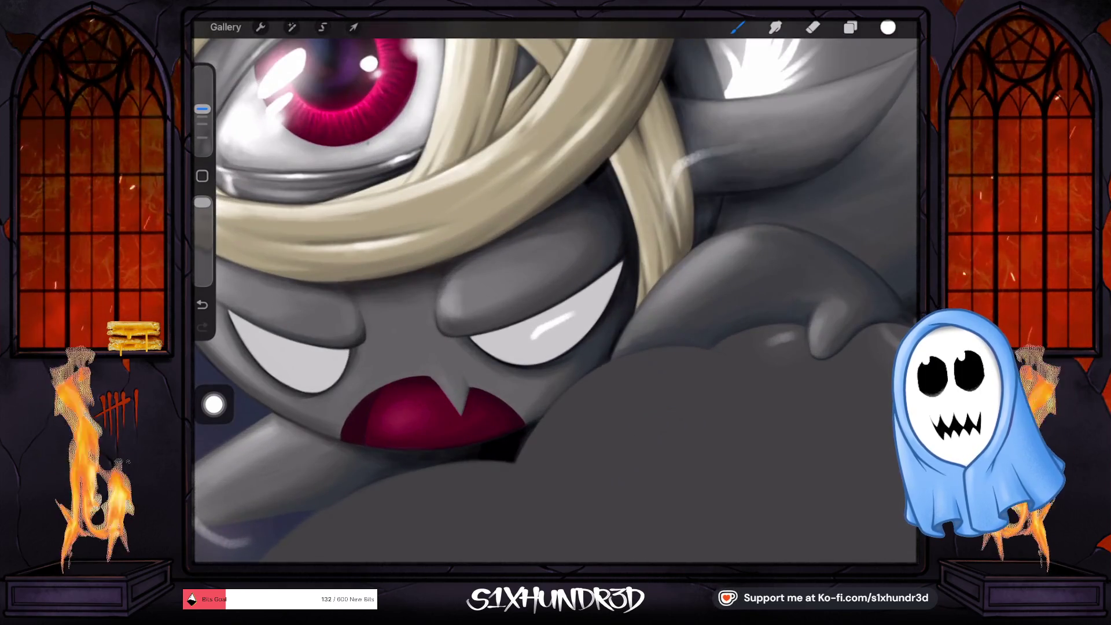
click(737, 27)
click(783, 145)
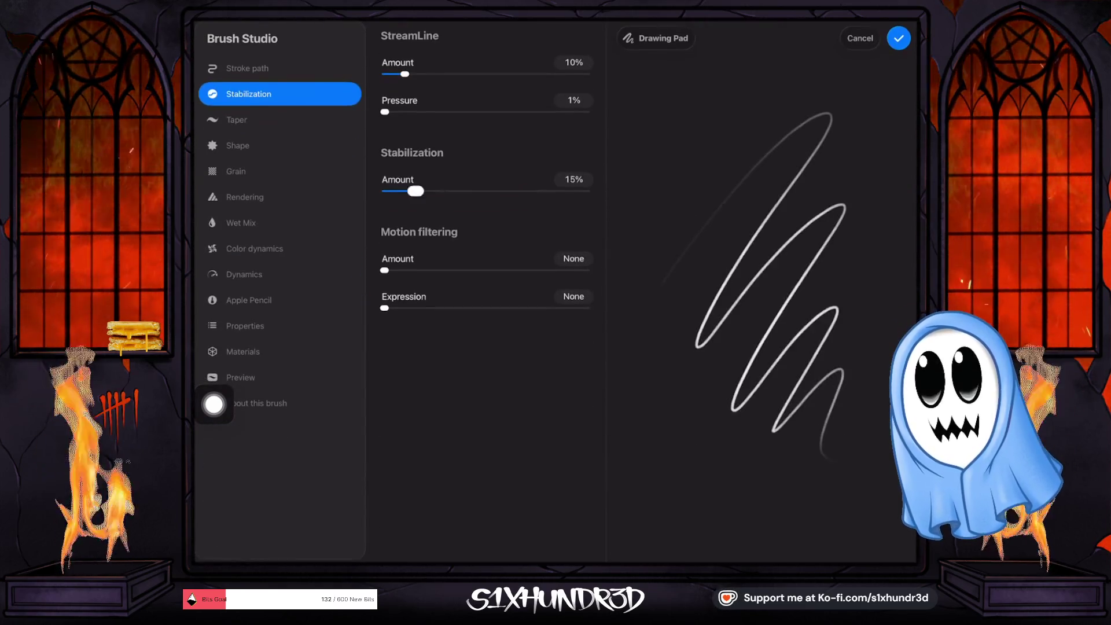
click(899, 38)
drag(571, 313, 520, 337)
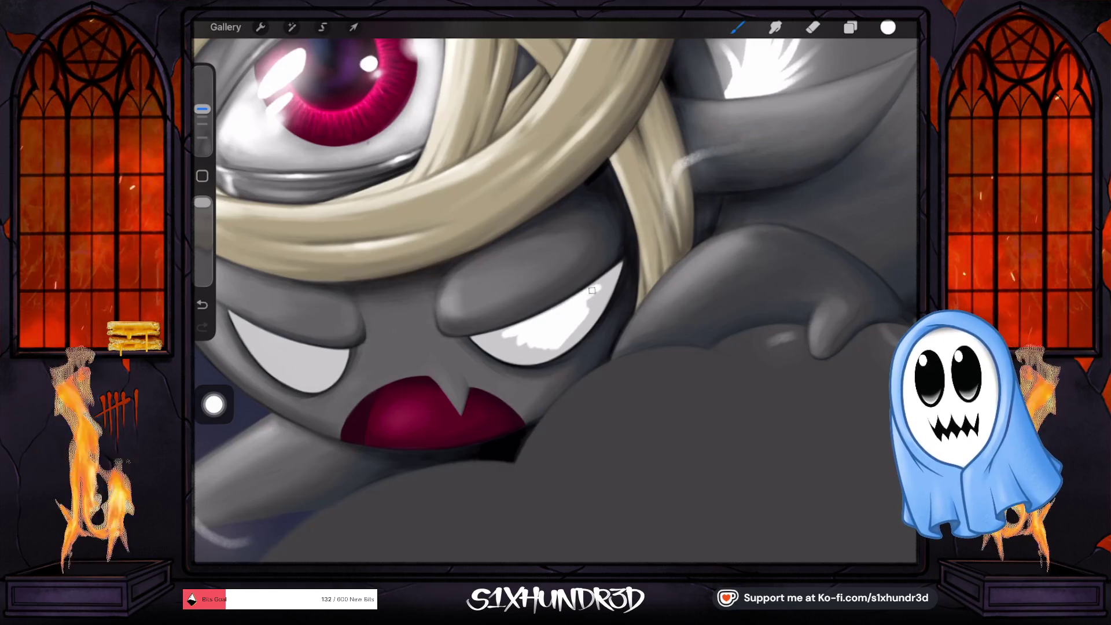
Step: Paint white over the right eye's white and its upper-left edge, using a smaller brush
drag(583, 316, 502, 338)
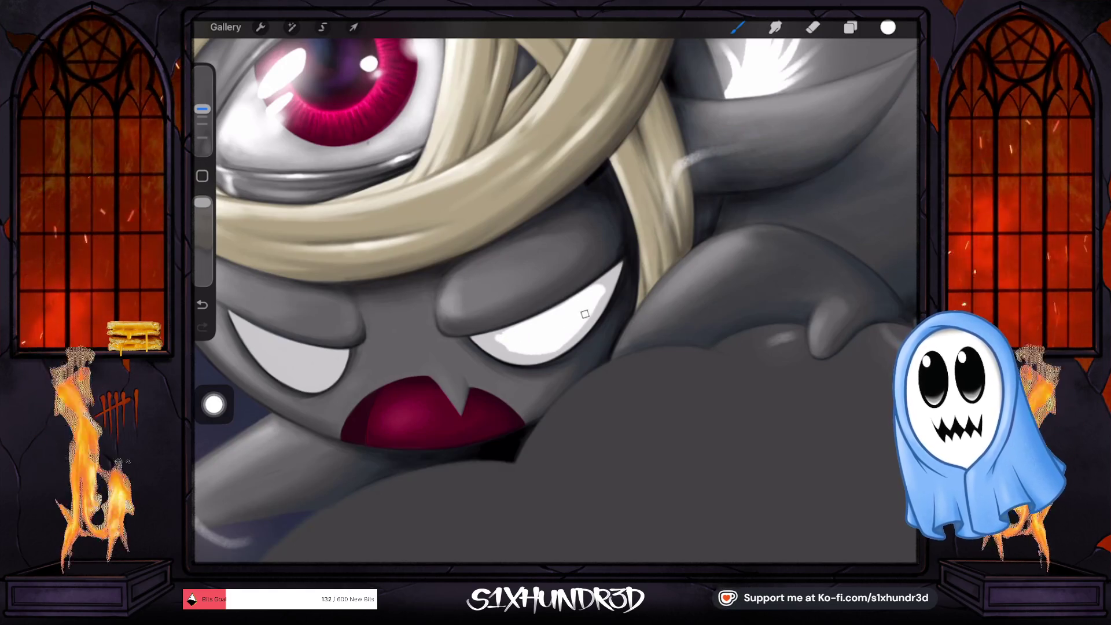
scroll(556, 301, up, 1)
scroll(555, 301, up, 2)
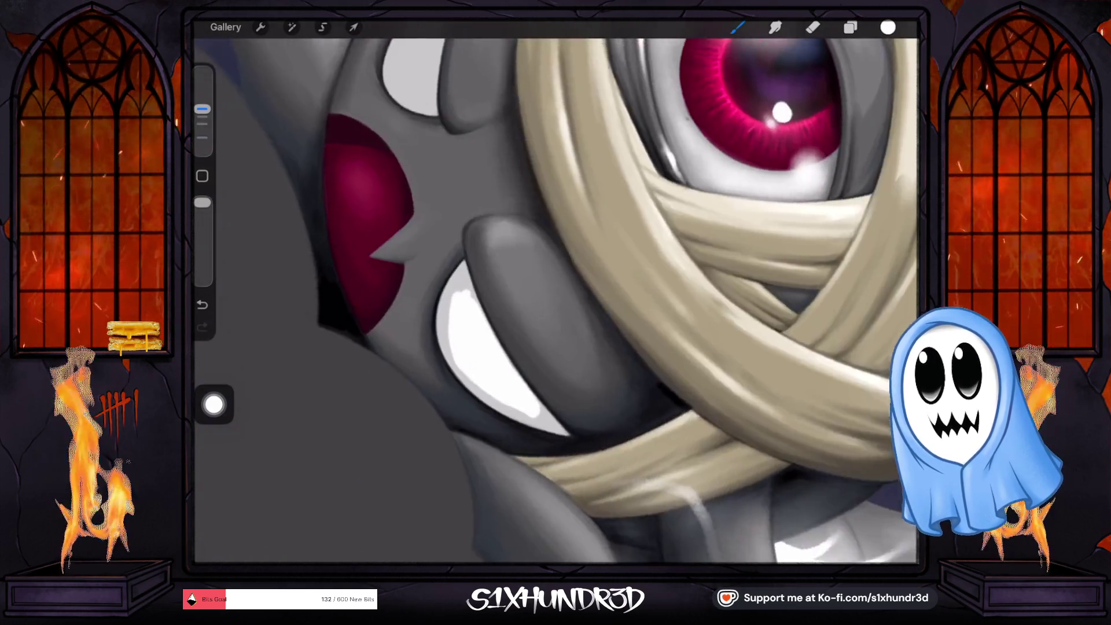
scroll(556, 301, up, 2)
mouse_move(445, 330)
mouse_down()
mouse_move(441, 303)
mouse_move(485, 247)
mouse_up()
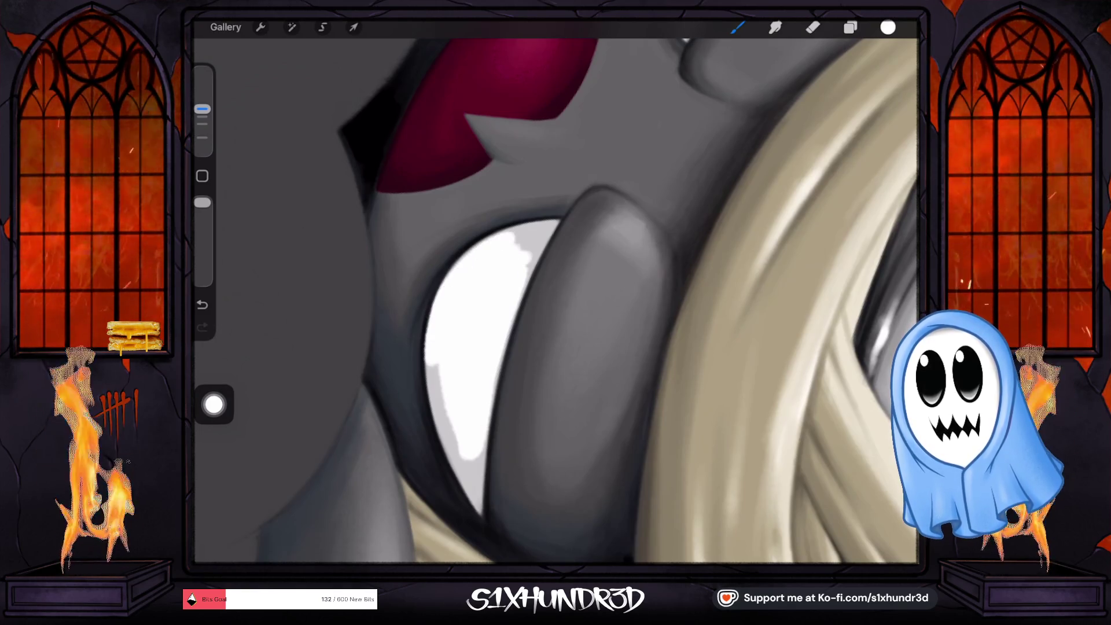
drag(202, 109, 202, 123)
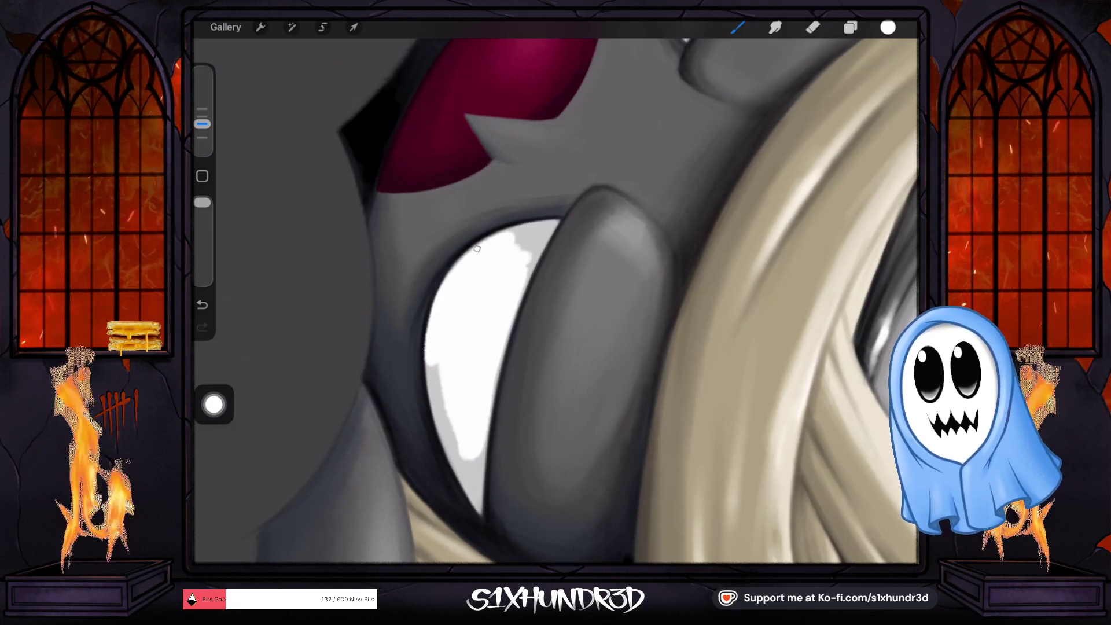
mouse_move(449, 285)
mouse_down()
mouse_move(476, 251)
mouse_move(511, 245)
mouse_up()
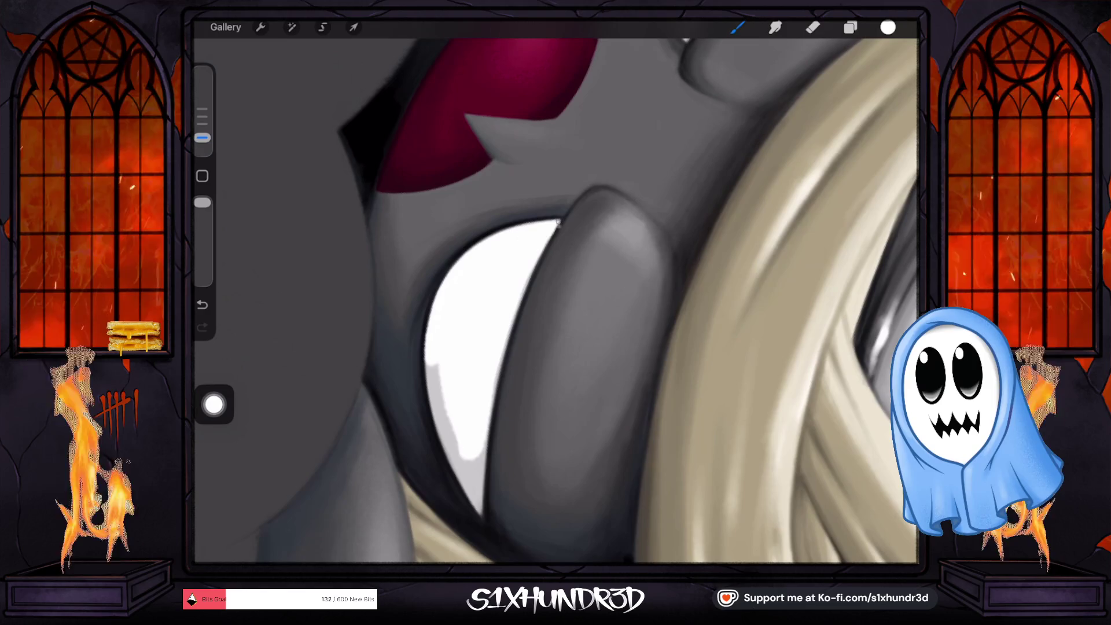
Step: Rotate the canvas so the eye is level and brighten its lower edges at brush size 3%
drag(558, 225, 463, 280)
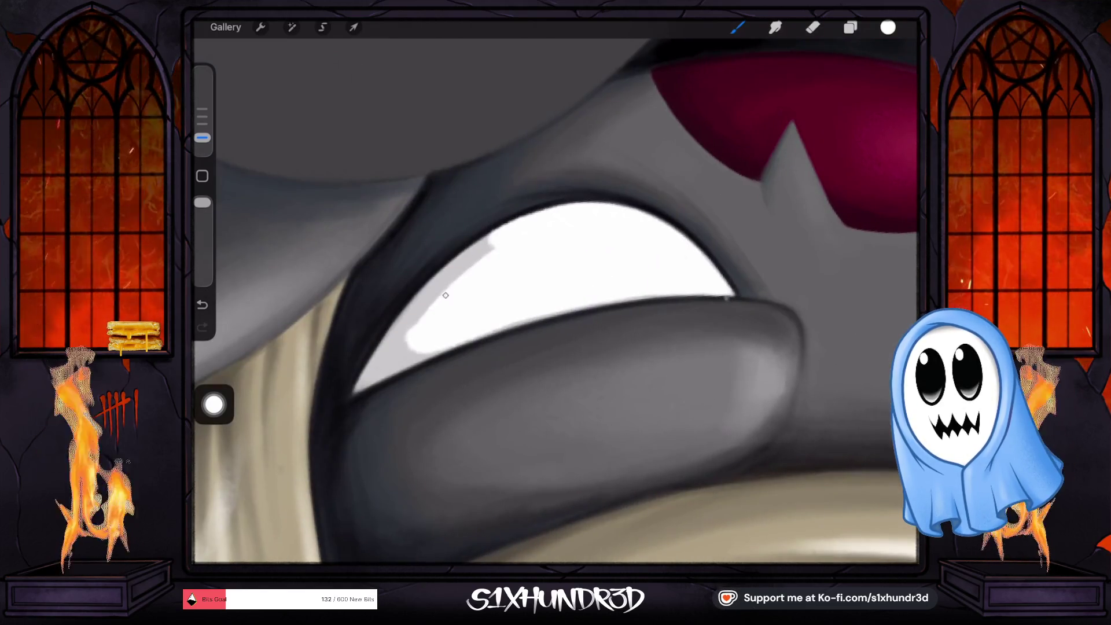
drag(202, 137, 202, 137)
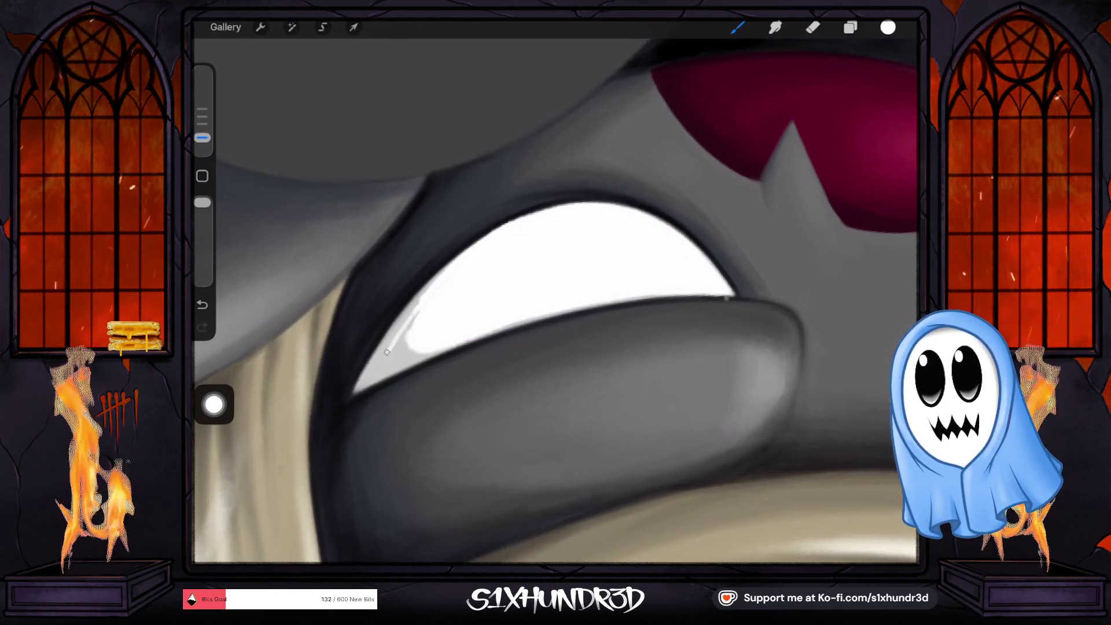
drag(202, 127, 202, 137)
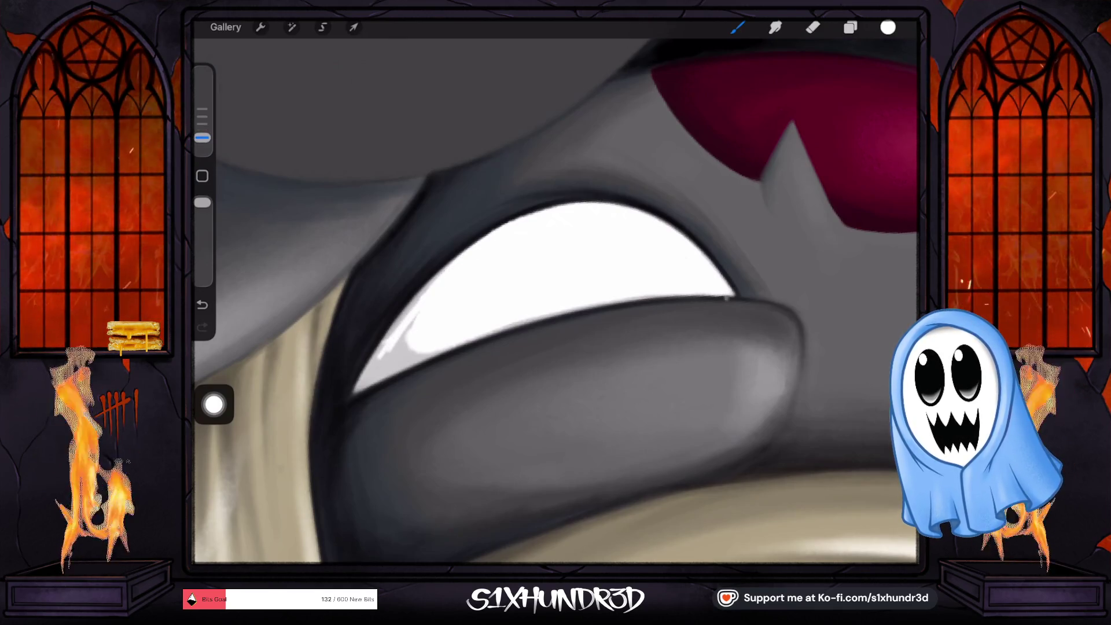
drag(431, 287, 378, 355)
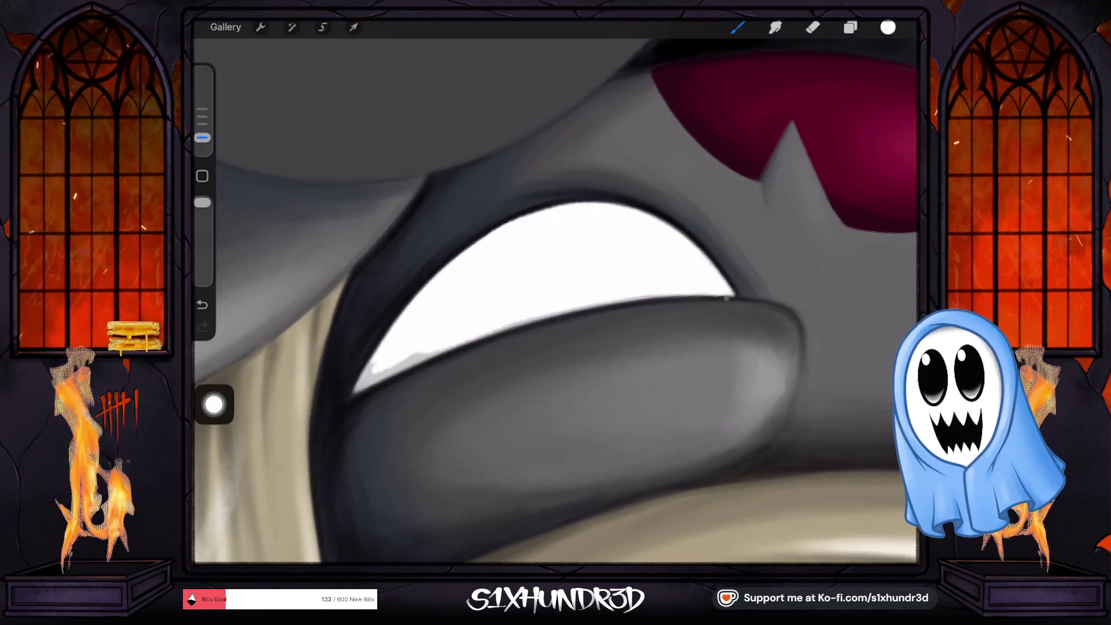
scroll(556, 296, up, 3)
drag(480, 321, 465, 331)
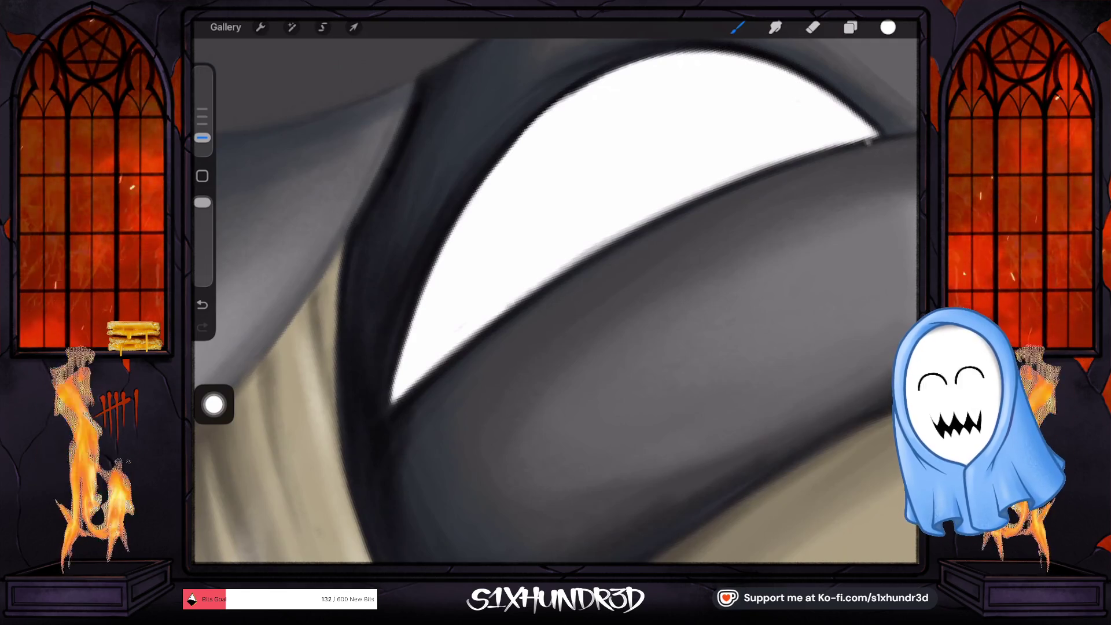
Step: Redo the white stroke along the eye white's edge, then switch to the Eraser and back to the Brush
scroll(555, 301, down, 2)
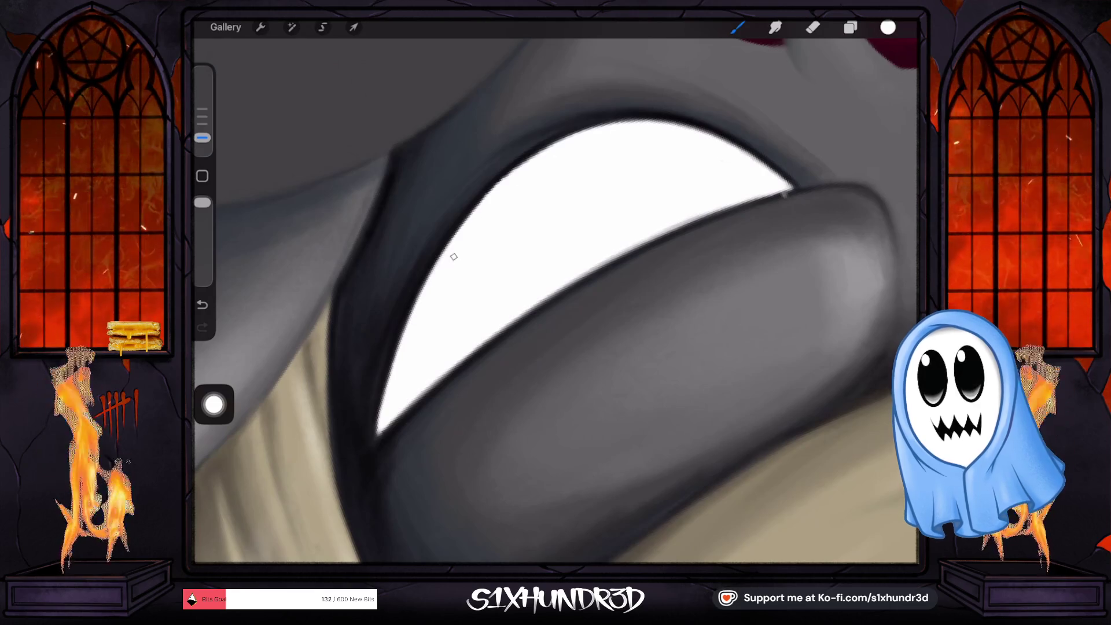
scroll(556, 301, down, 3)
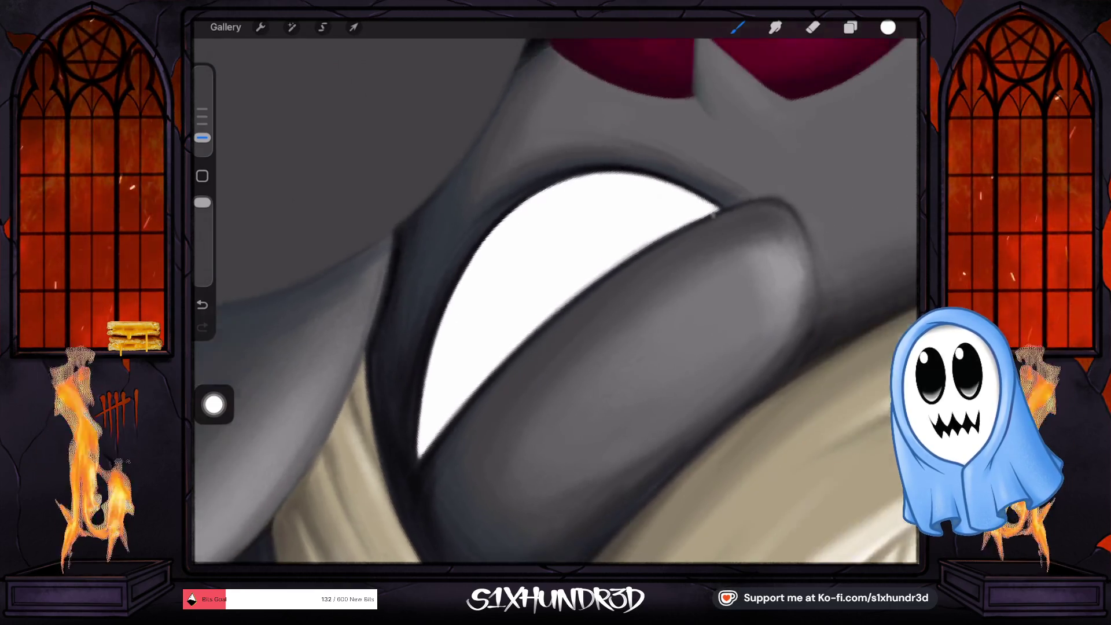
scroll(556, 301, right, 2)
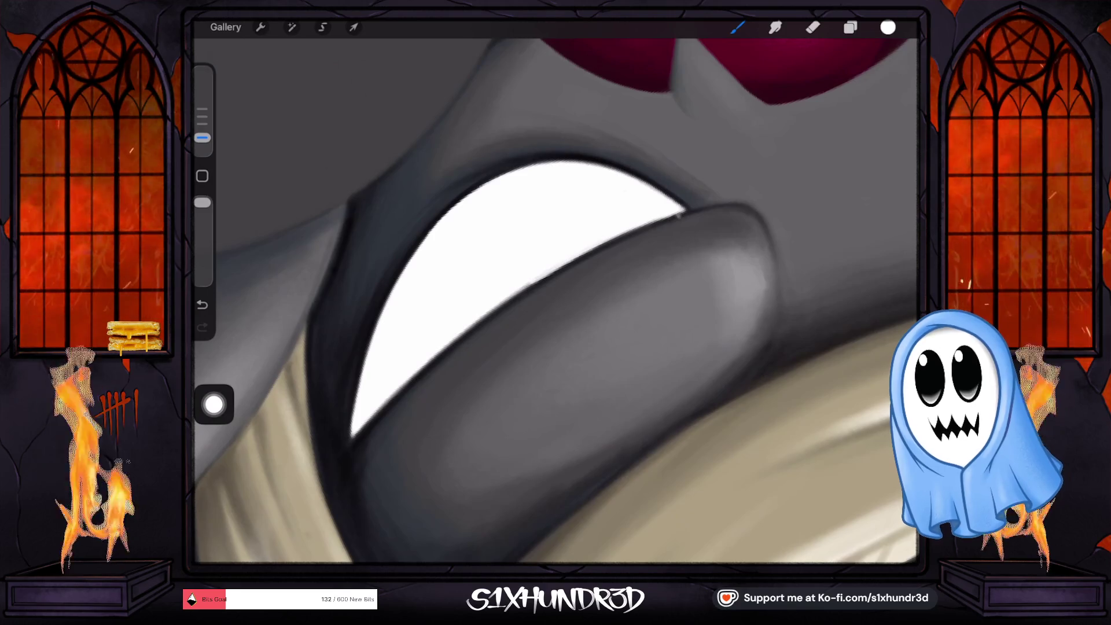
key(ctrl+z)
key(ctrl+z)
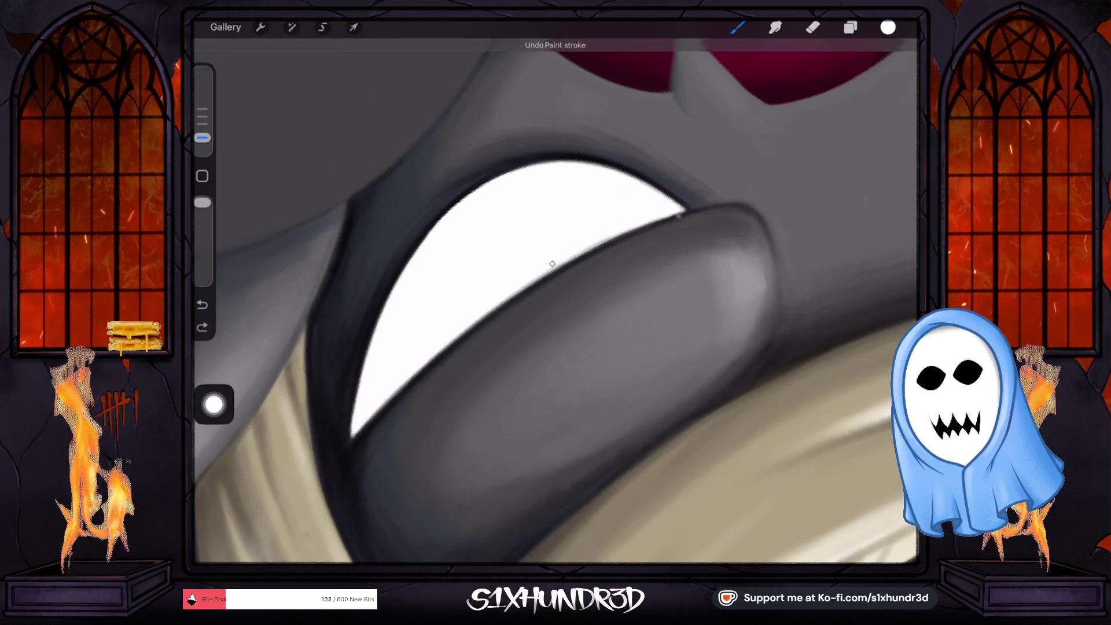
drag(552, 264, 593, 243)
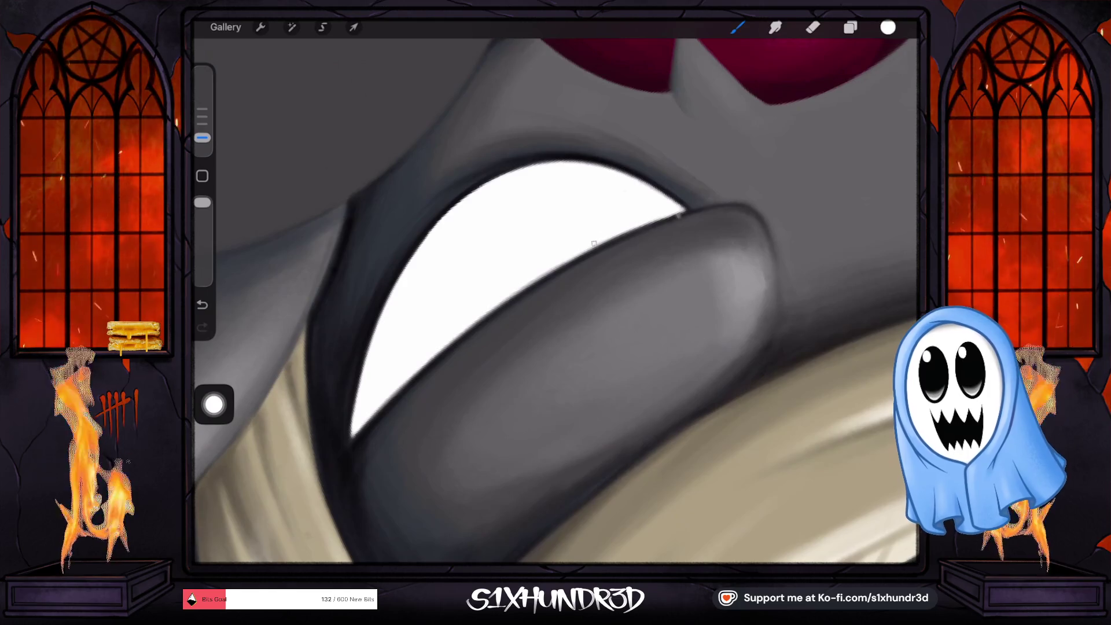
key(e)
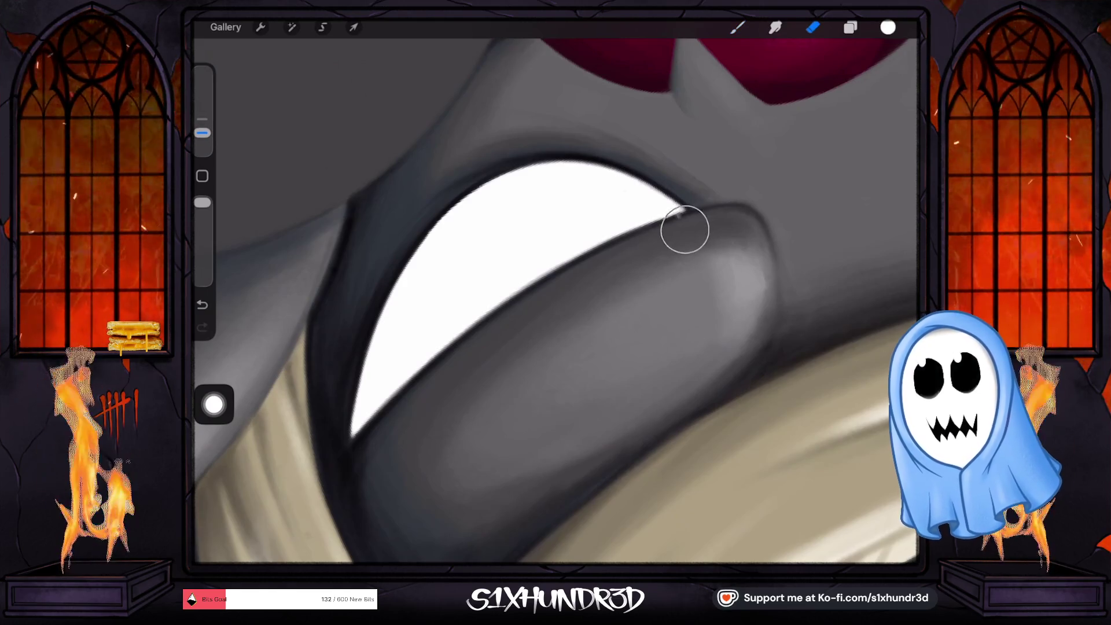
key(b)
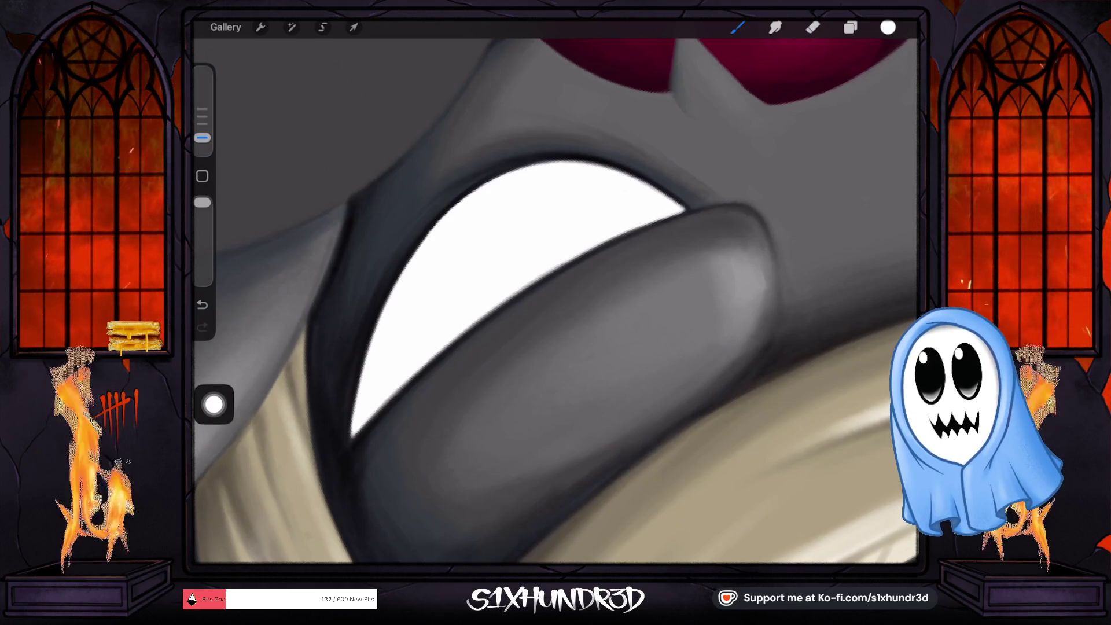
scroll(555, 301, down, 5)
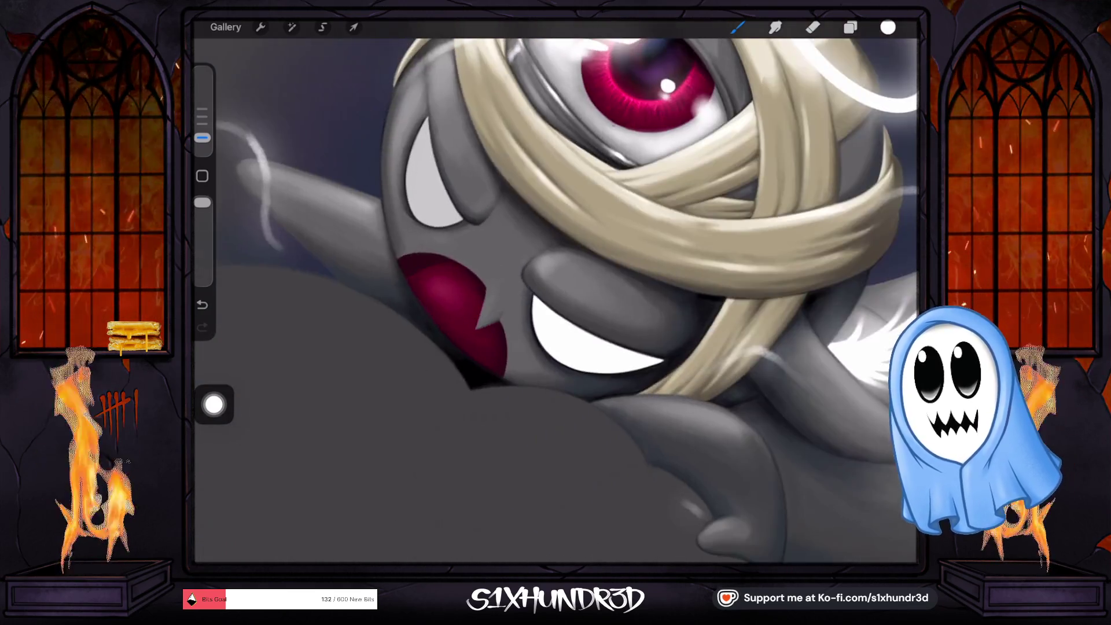
Step: Paint a broad diagonal white highlight across the left eye with an enlarged brush
scroll(556, 301, up, 5)
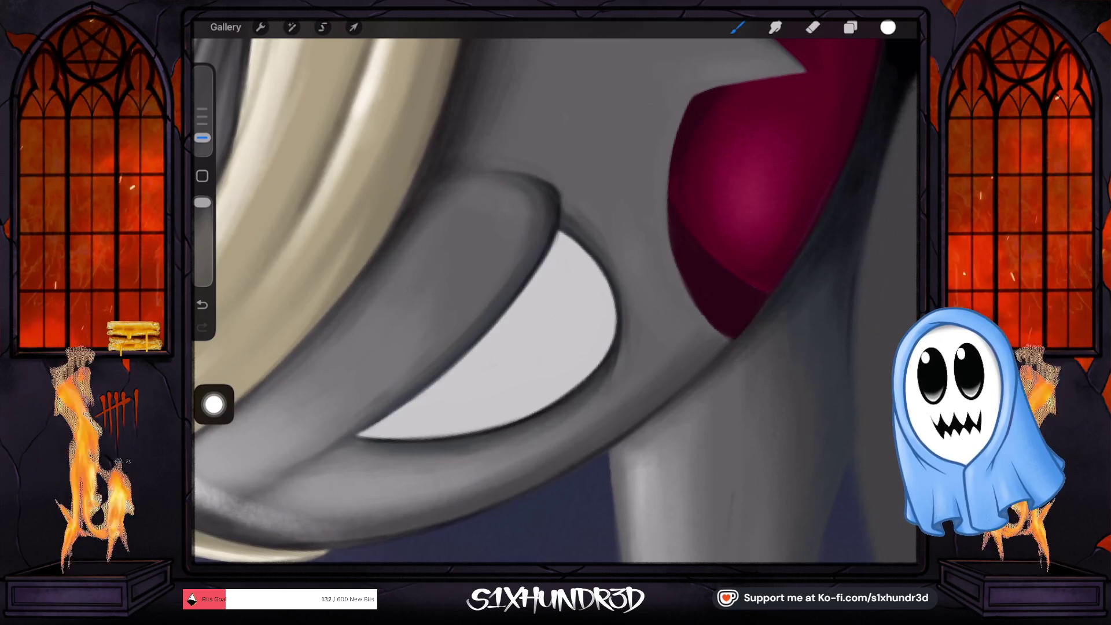
drag(457, 392, 527, 322)
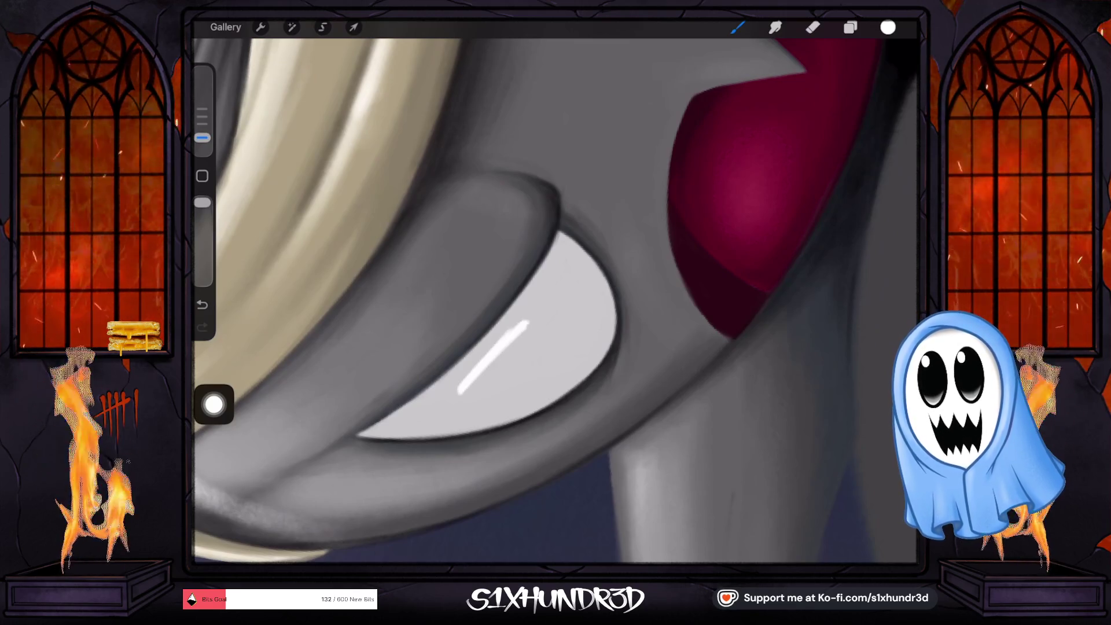
drag(455, 409, 525, 324)
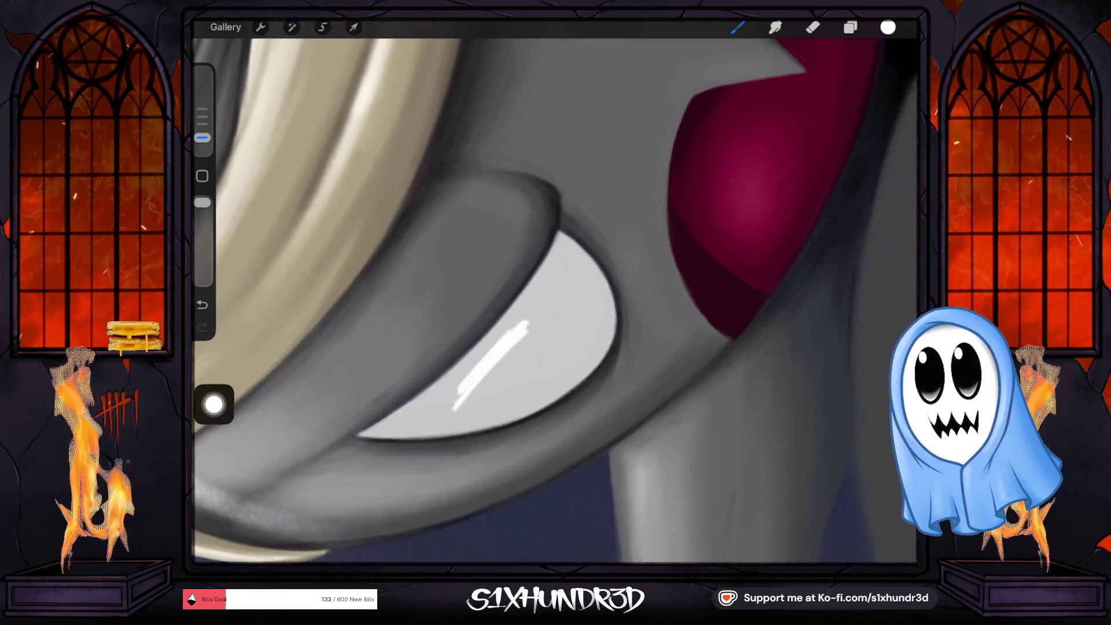
drag(202, 137, 202, 123)
drag(466, 396, 535, 334)
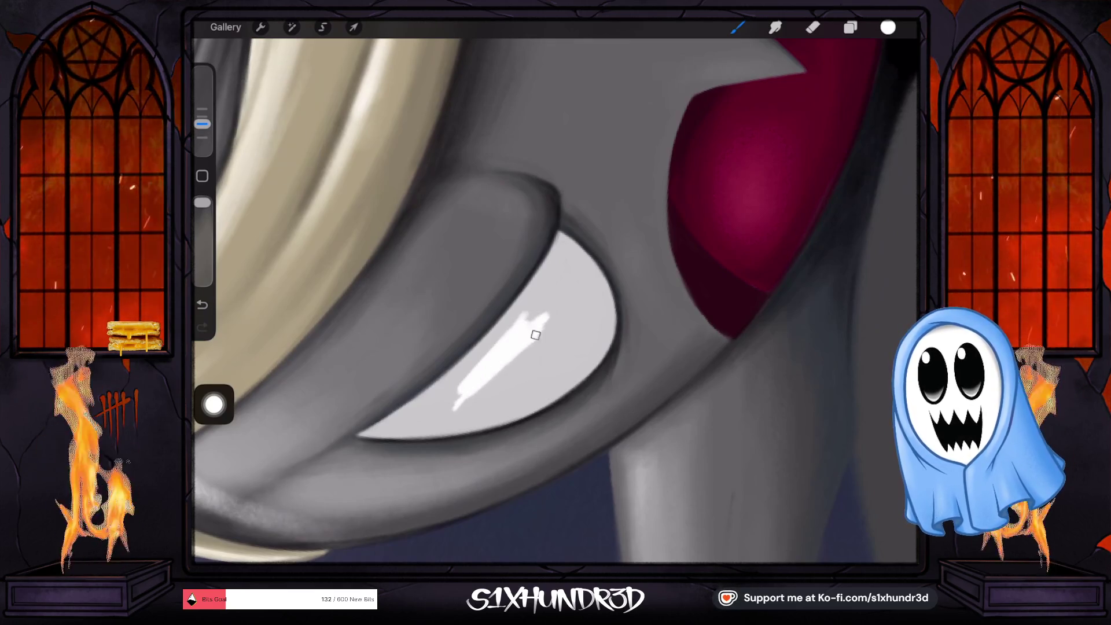
drag(449, 397, 518, 318)
mouse_move(449, 392)
mouse_down()
mouse_move(468, 362)
mouse_move(423, 413)
mouse_move(562, 315)
mouse_move(533, 305)
mouse_move(547, 277)
mouse_up()
Step: Brighten the highlight's top, smooth its ragged right edge, and add a thin streak down the upper right
drag(521, 316, 551, 272)
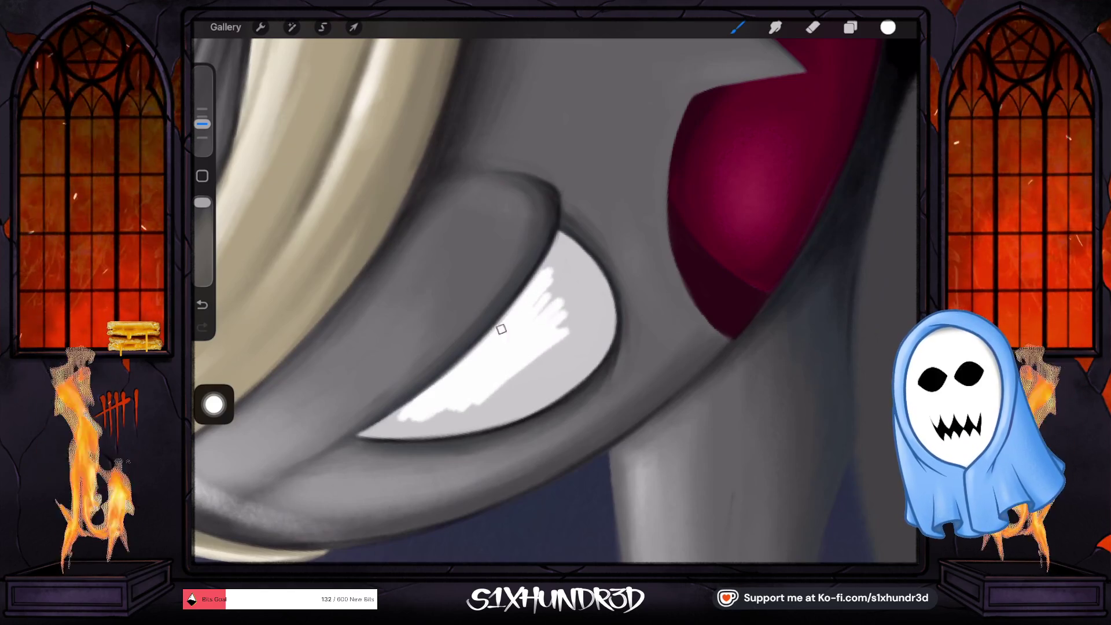
key(ctrl+z)
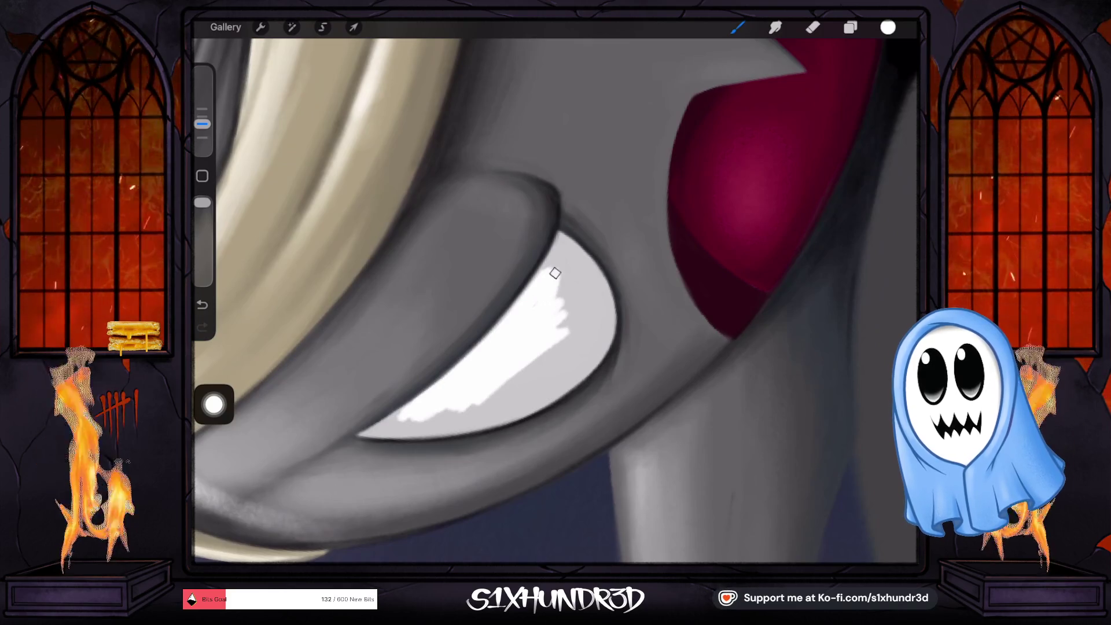
drag(553, 271, 558, 248)
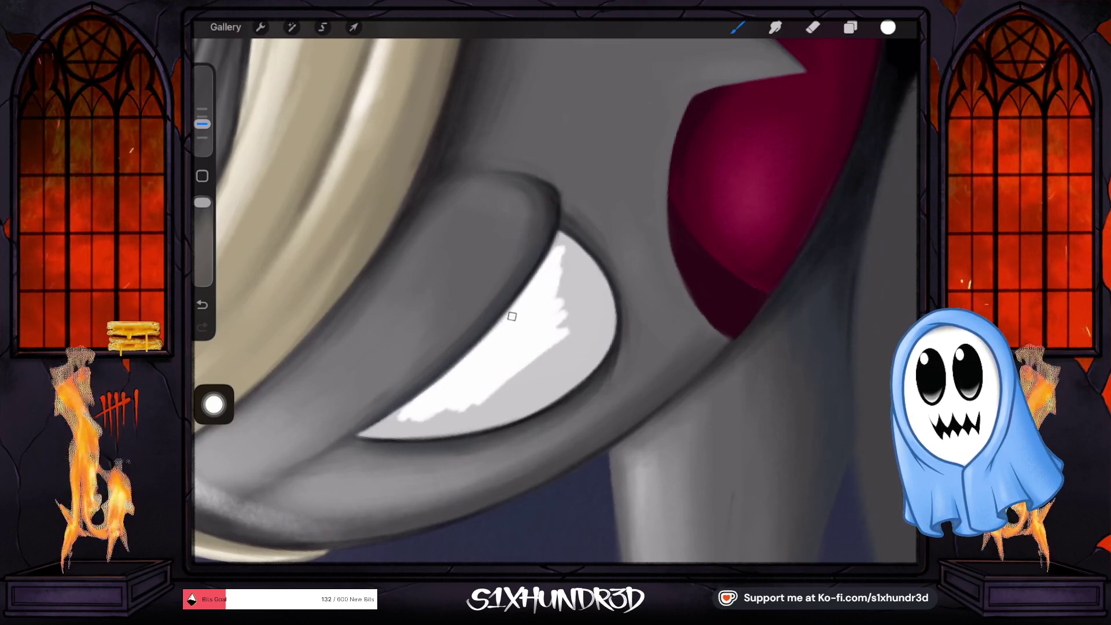
drag(558, 313, 570, 254)
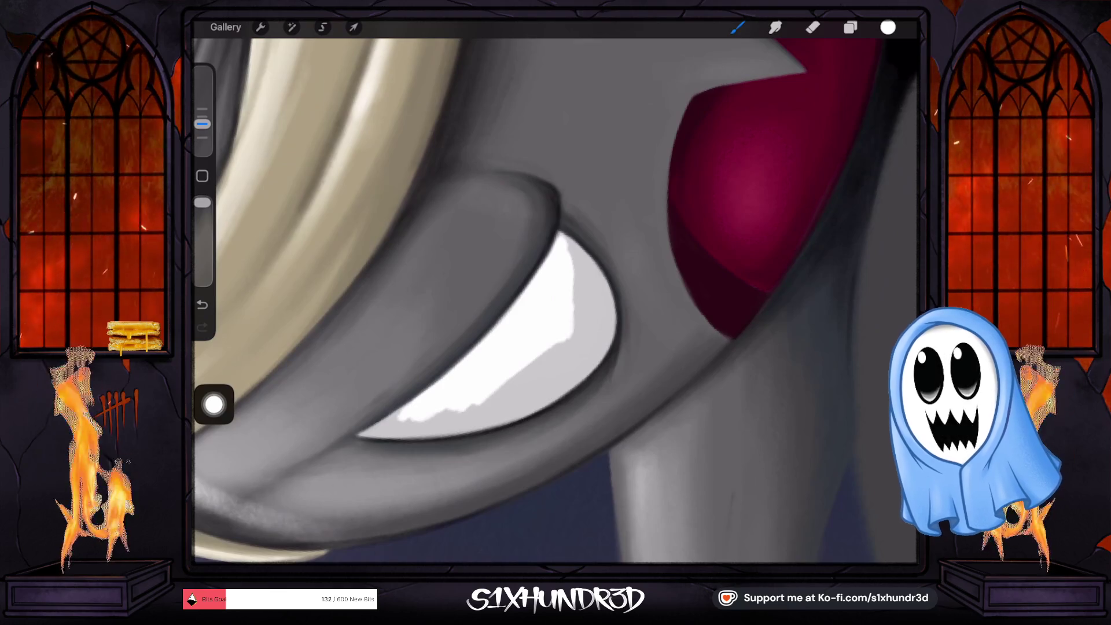
drag(202, 124, 202, 130)
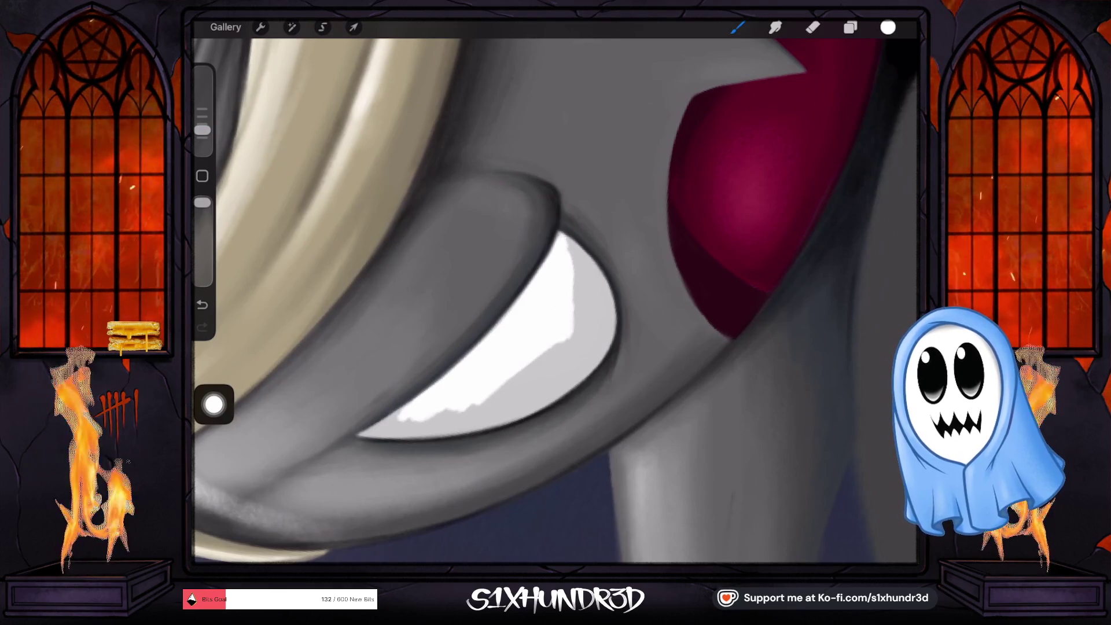
drag(570, 246, 588, 304)
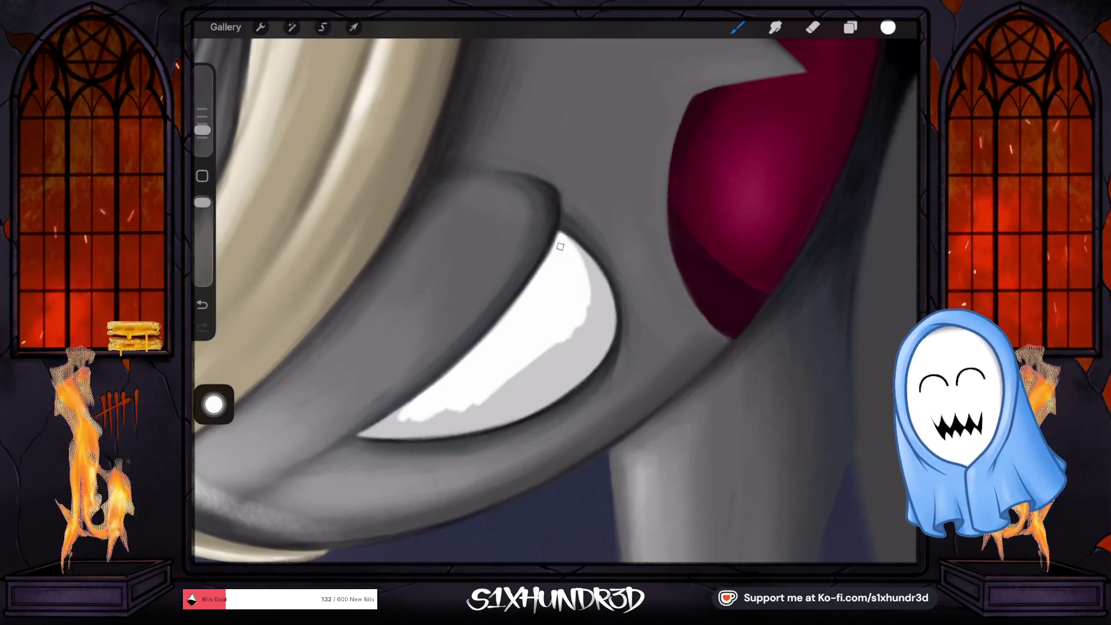
Step: Paint white over the grey patches and streak in the other eye's white
scroll(556, 301, down, 5)
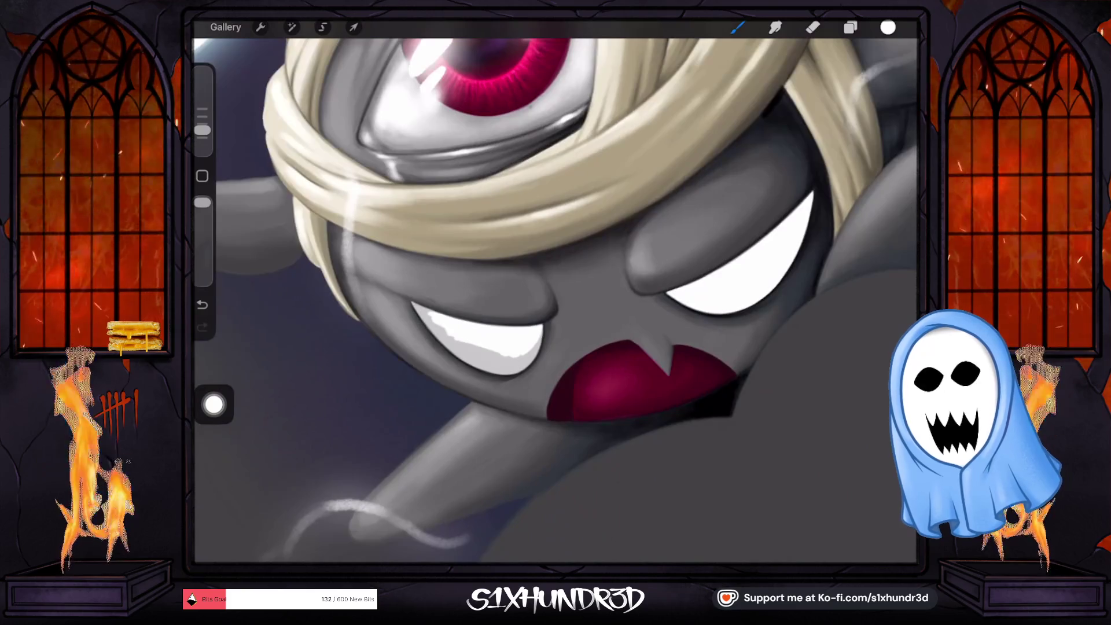
scroll(555, 301, up, 5)
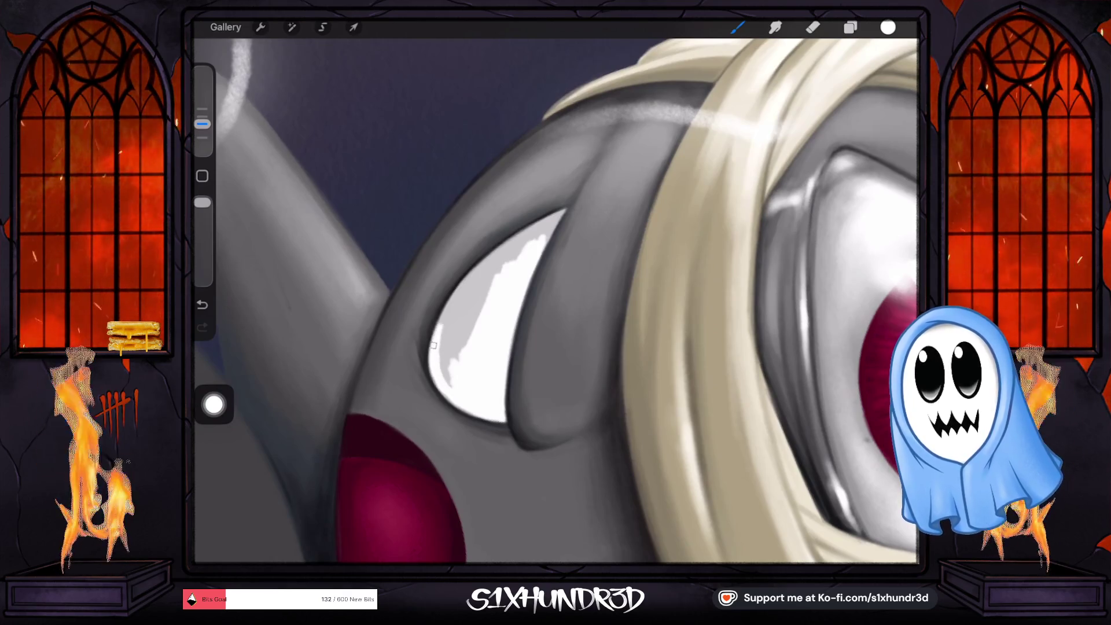
drag(437, 356, 438, 369)
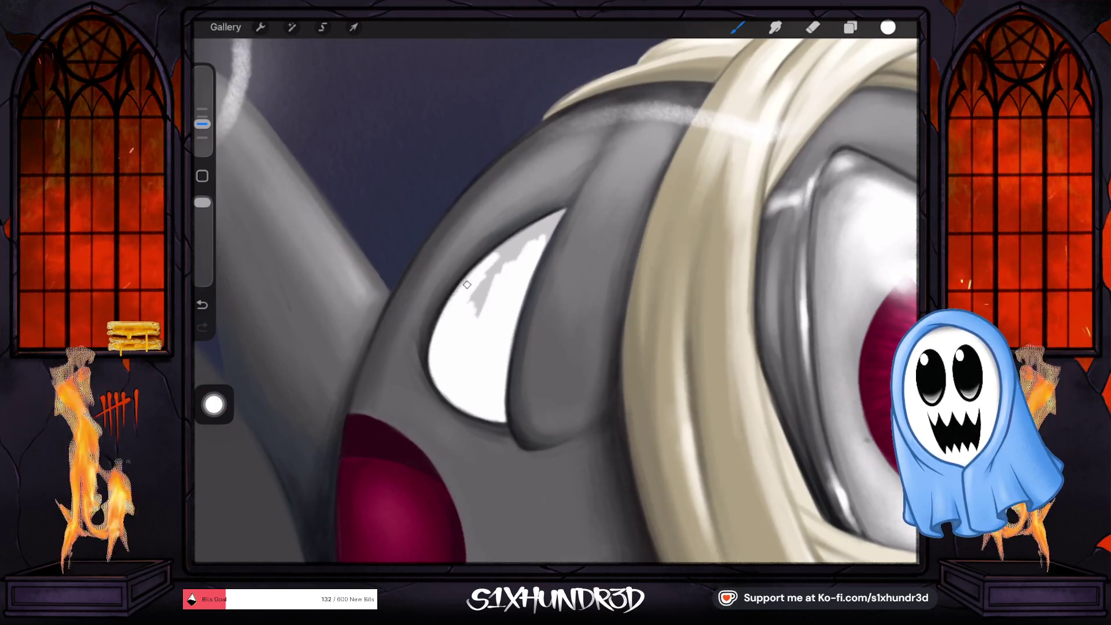
drag(499, 272, 474, 320)
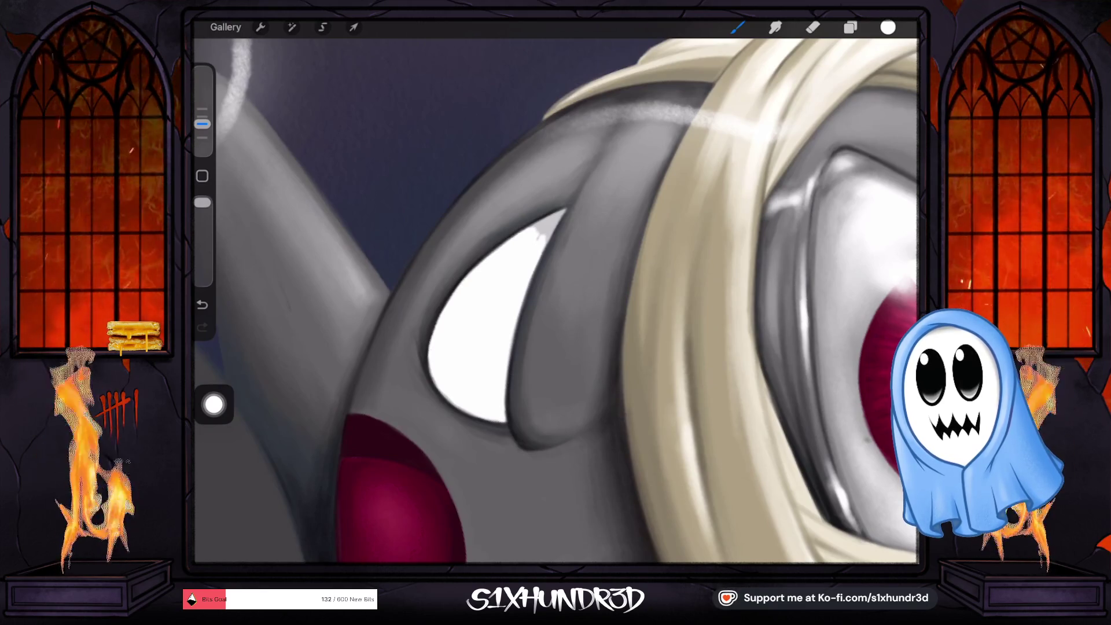
drag(202, 123, 202, 138)
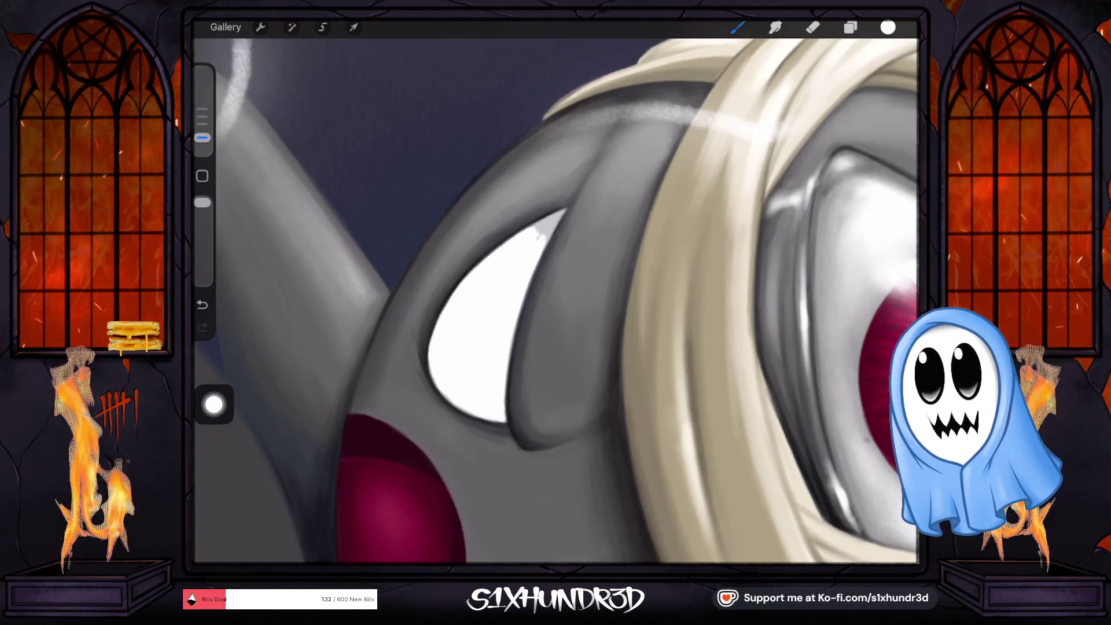
scroll(505, 286, up, 2)
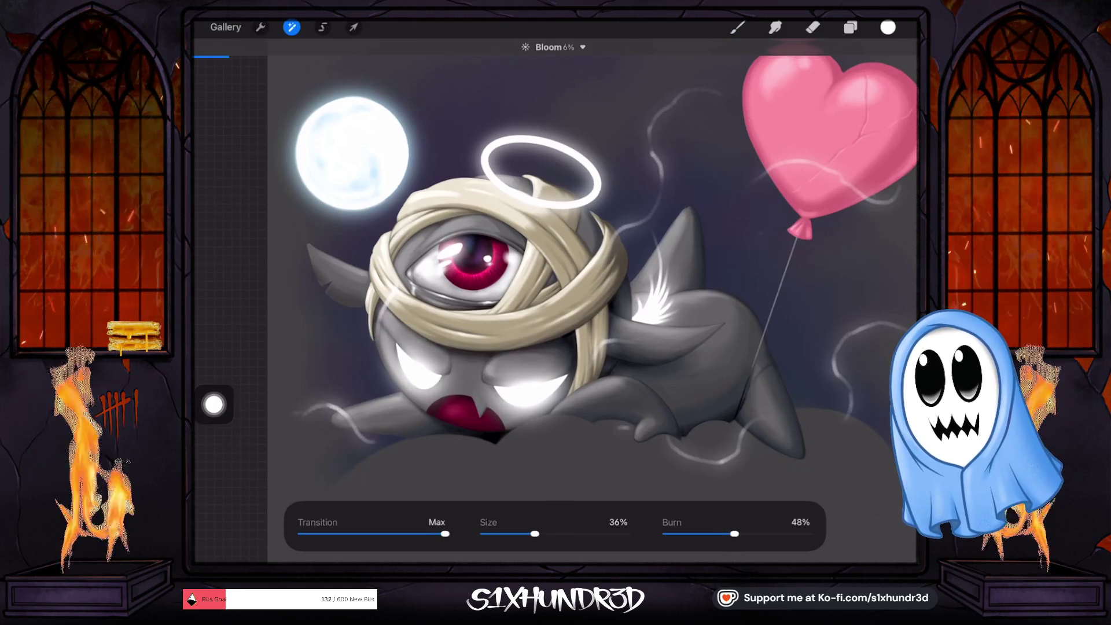
Step: Move the eyes' glow Layer 7 just under Layer 3 and merge Layer 3 down into it
click(738, 27)
click(850, 27)
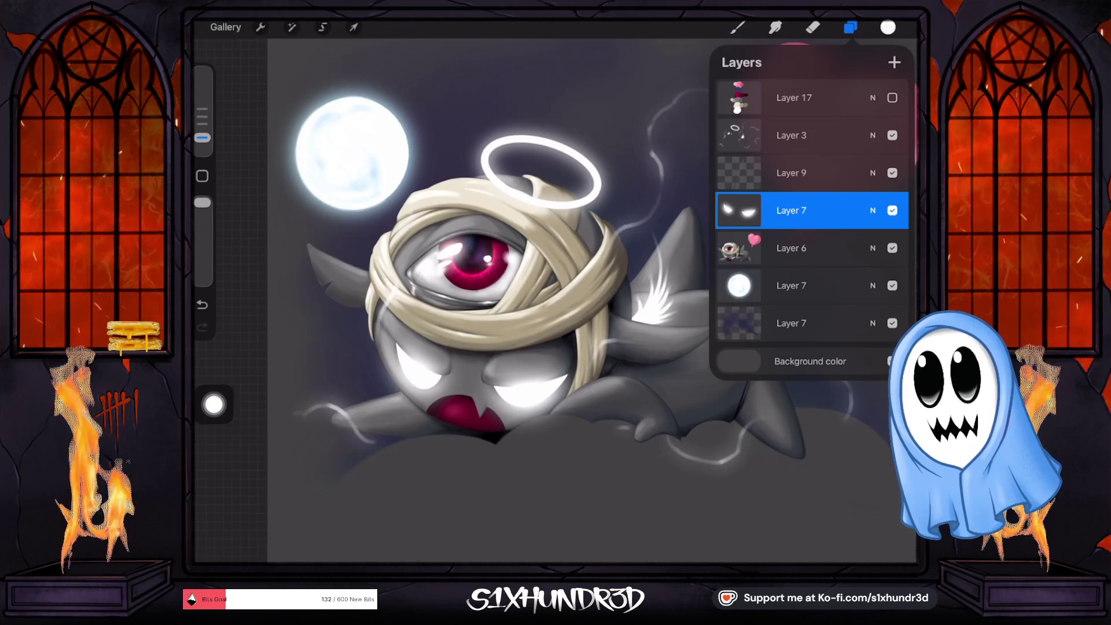
drag(791, 211, 791, 165)
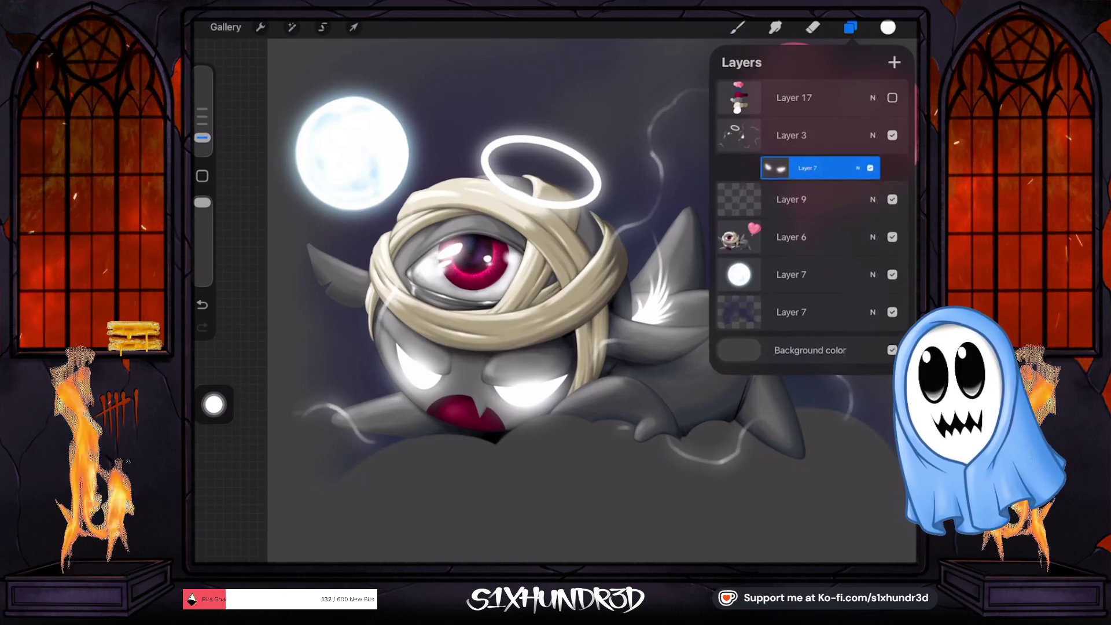
click(739, 135)
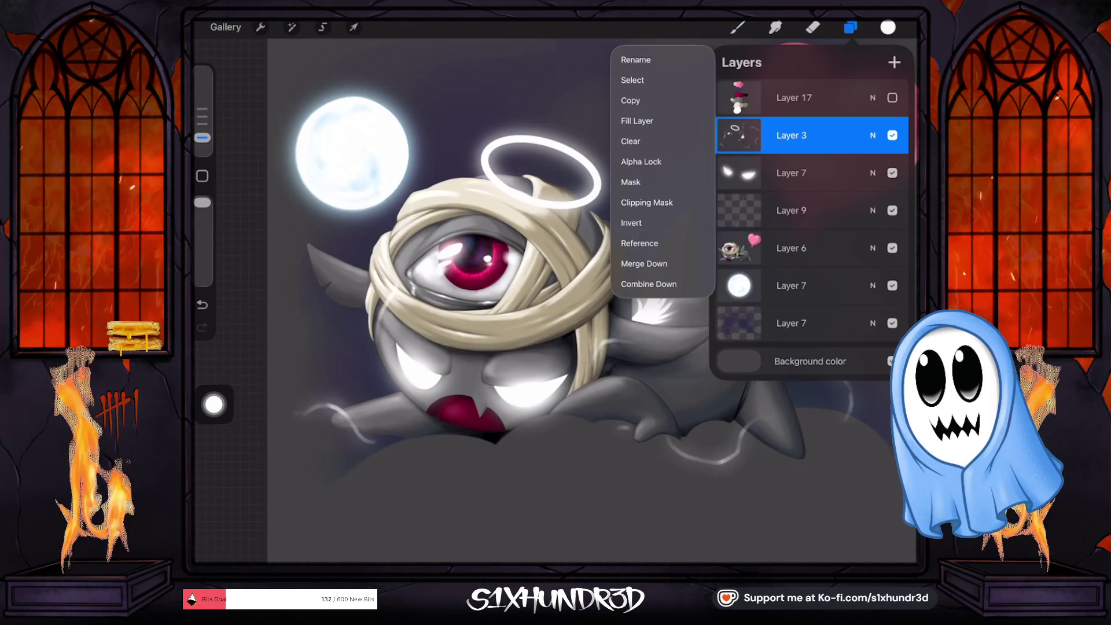
click(660, 263)
Step: Choose the Textured Coloring Tool brush from the brush library
click(737, 28)
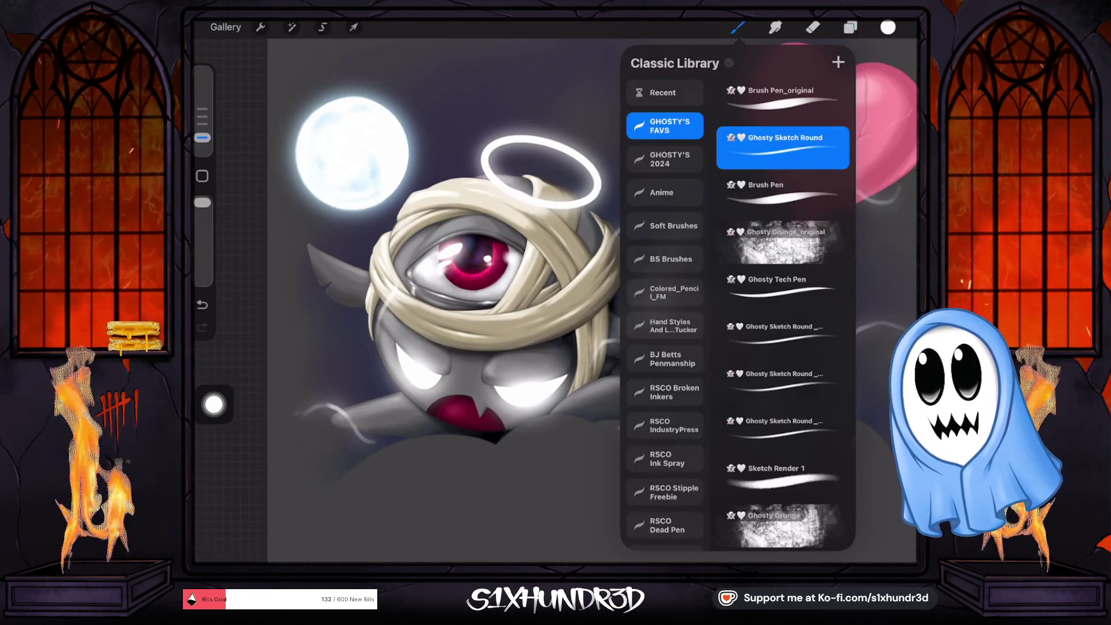
scroll(781, 312, down, 10)
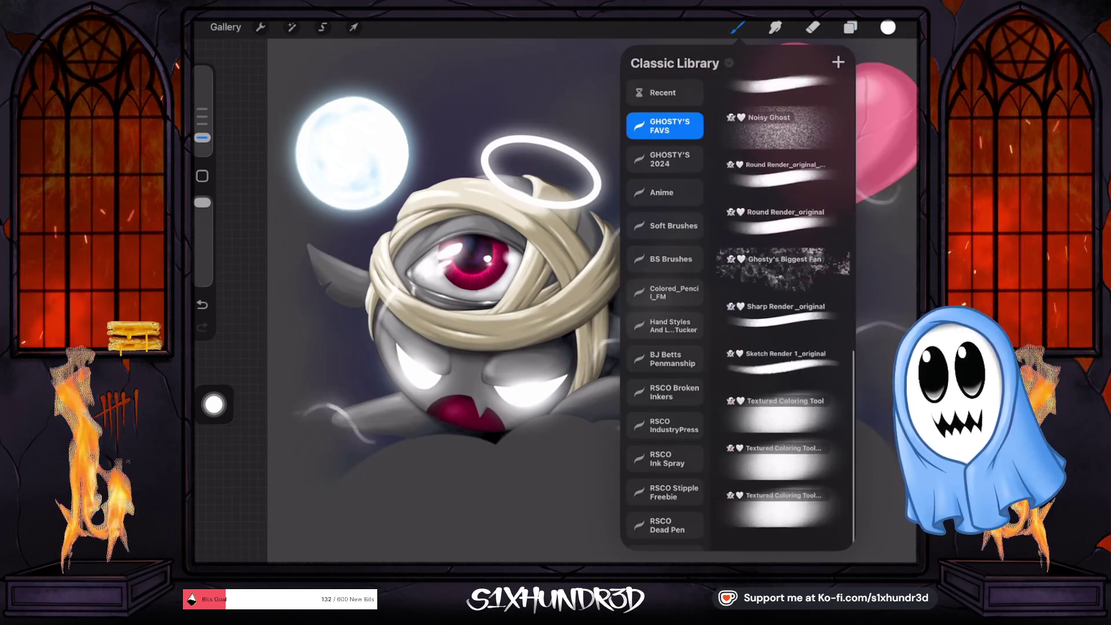
click(781, 431)
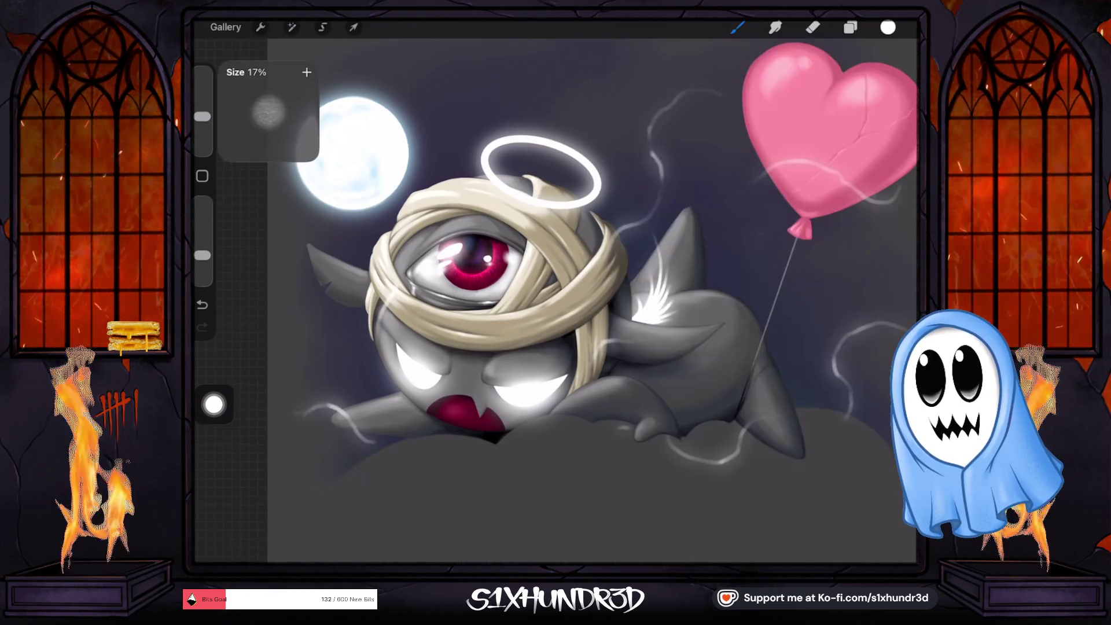
Step: Raise the Textured Coloring Tool's opacity, make it slightly smaller, and undo test strokes on the bandage
click(202, 125)
scroll(536, 343, up, 3)
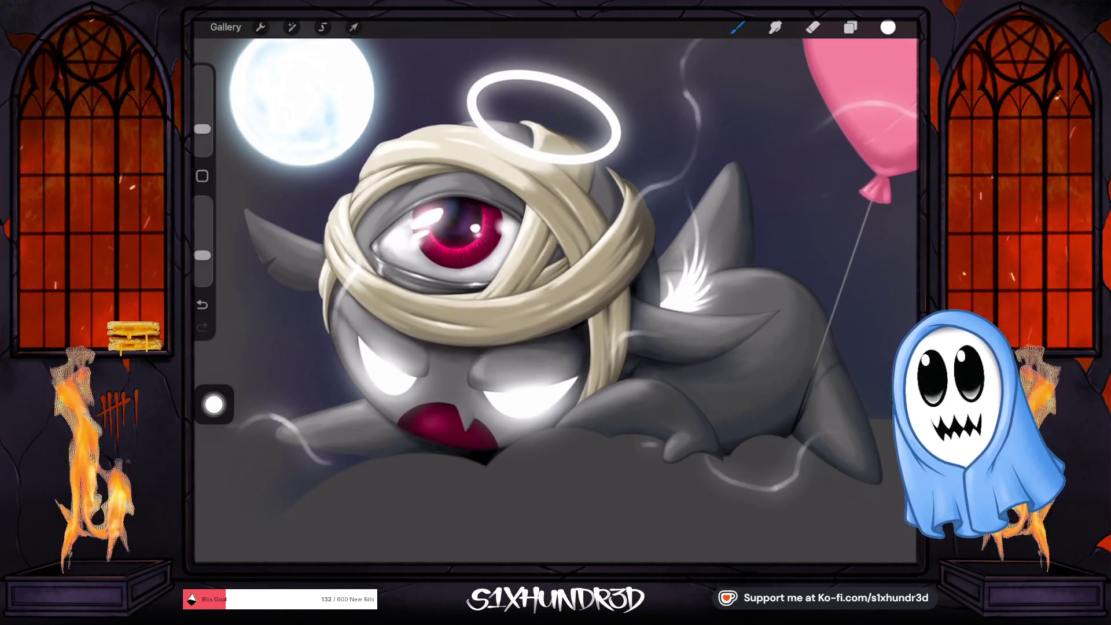
drag(202, 255, 202, 246)
drag(202, 128, 202, 133)
click(550, 374)
key(ctrl+z)
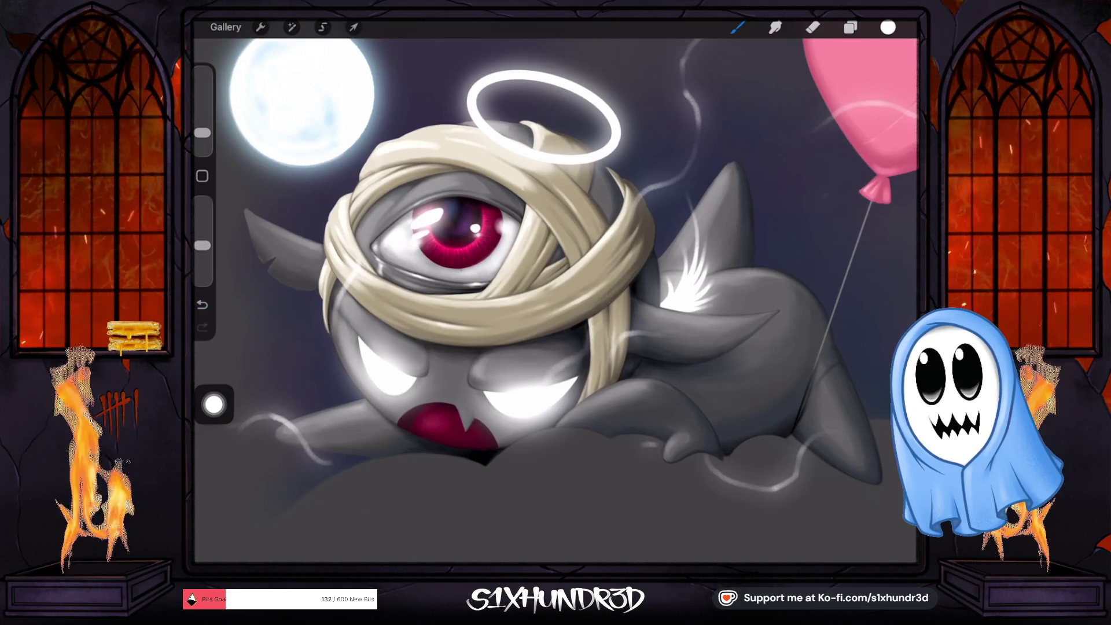
mouse_move(596, 330)
mouse_down()
mouse_move(549, 376)
mouse_move(566, 305)
mouse_move(562, 363)
mouse_up()
key(ctrl+z)
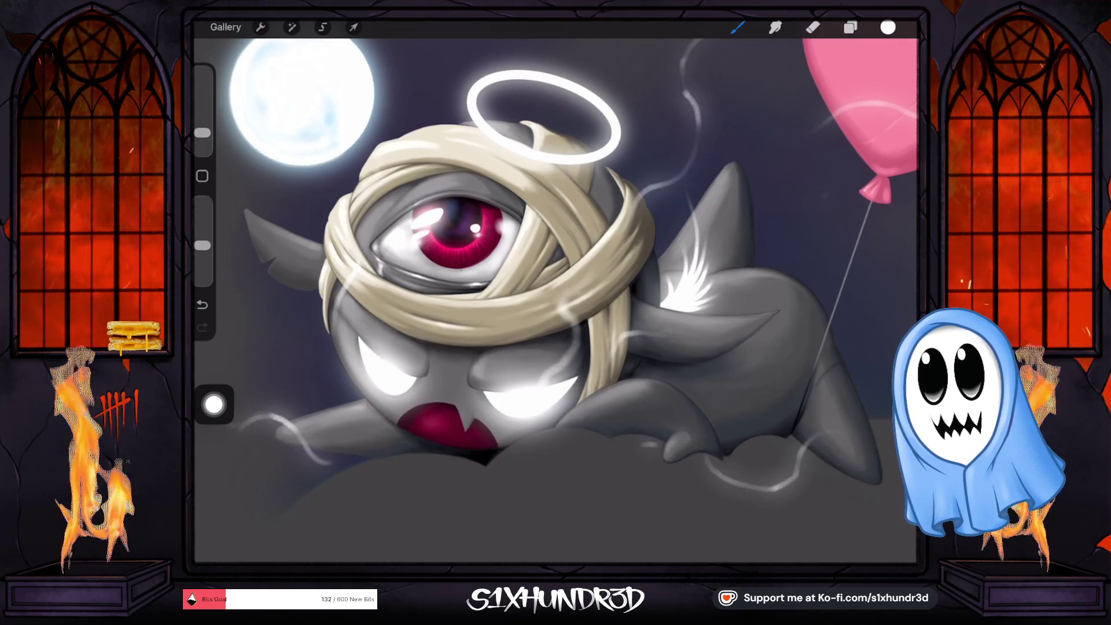
Step: Undo the latest strokes, then raise the opacity and set the brush size to 6%
drag(372, 367, 360, 360)
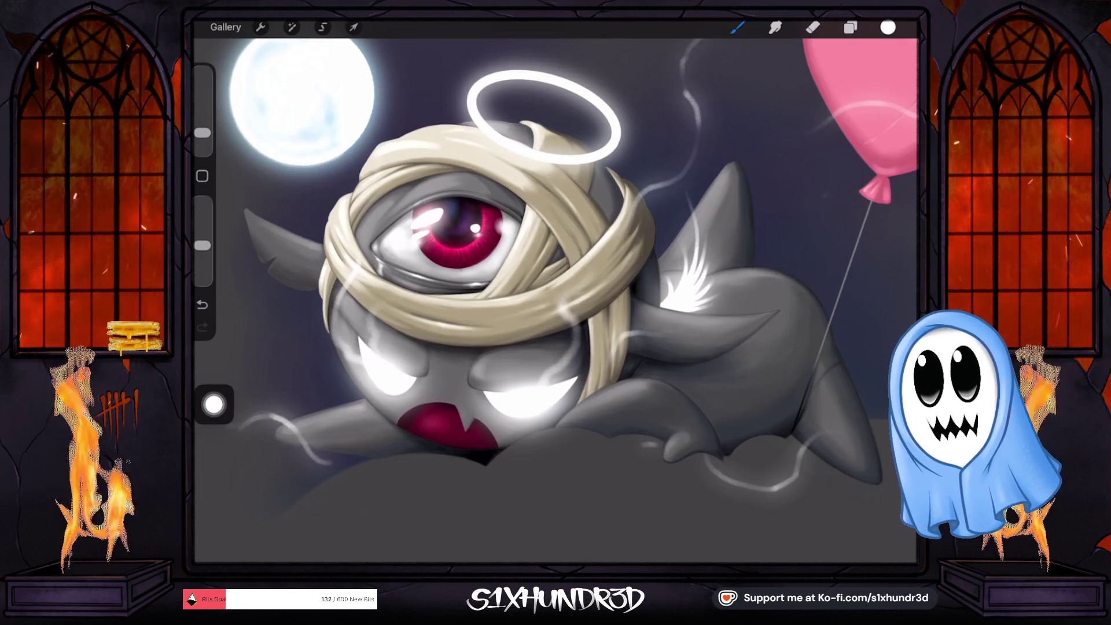
key(ctrl+z)
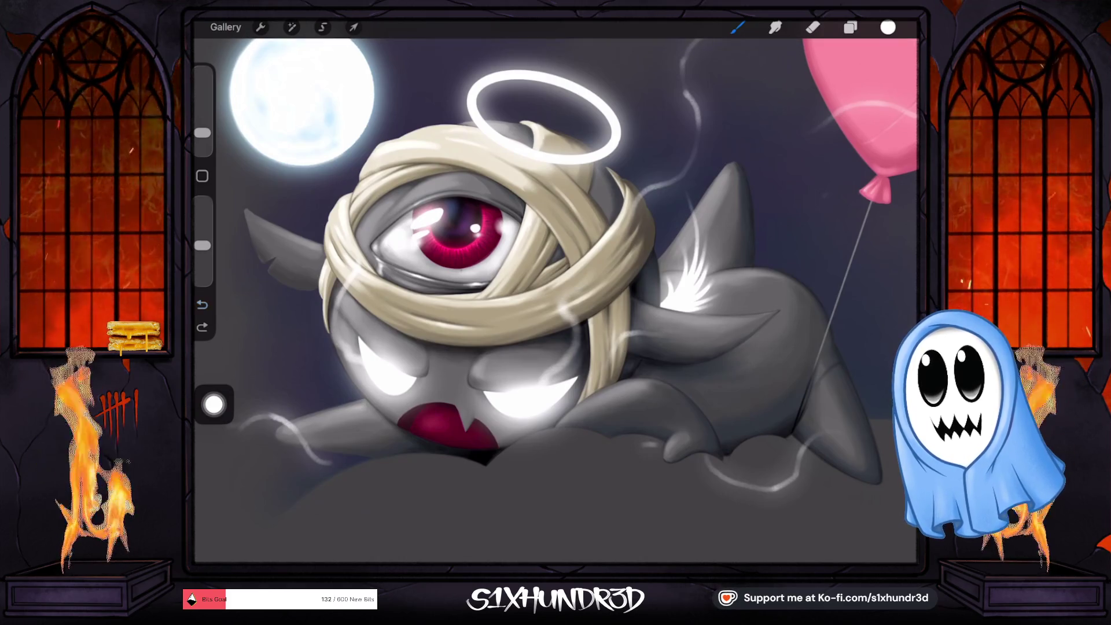
key(ctrl+z)
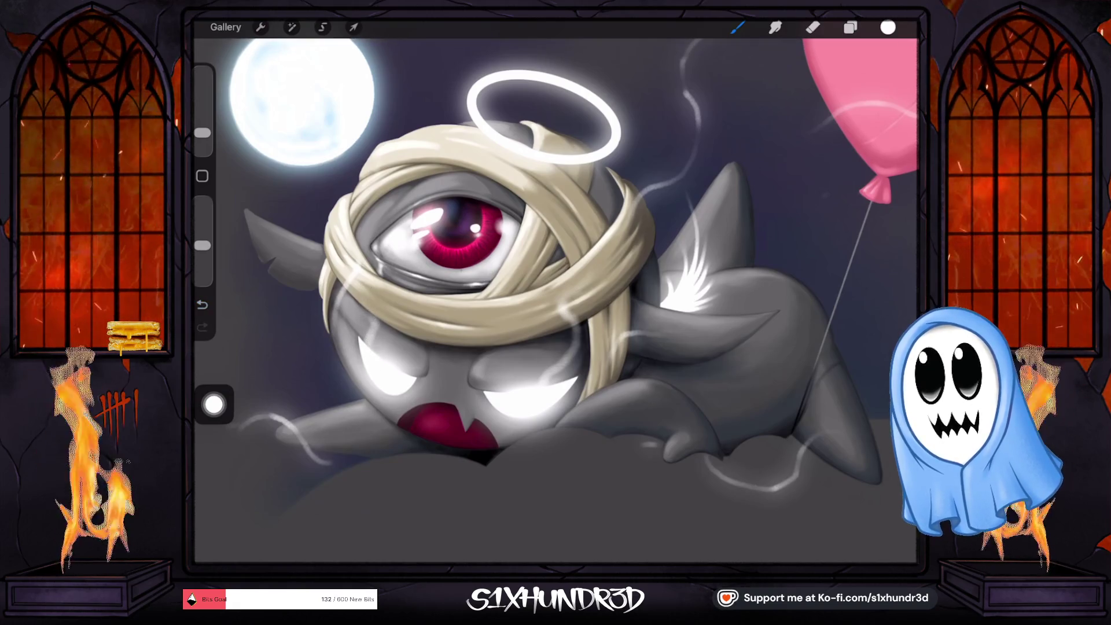
key(ctrl+z)
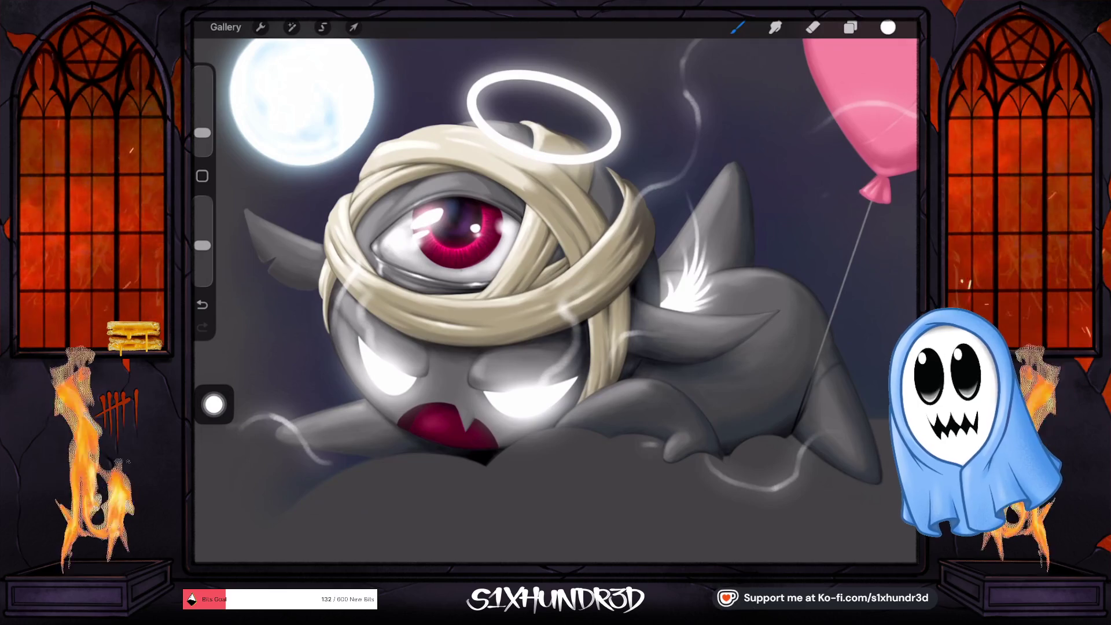
drag(202, 133, 202, 136)
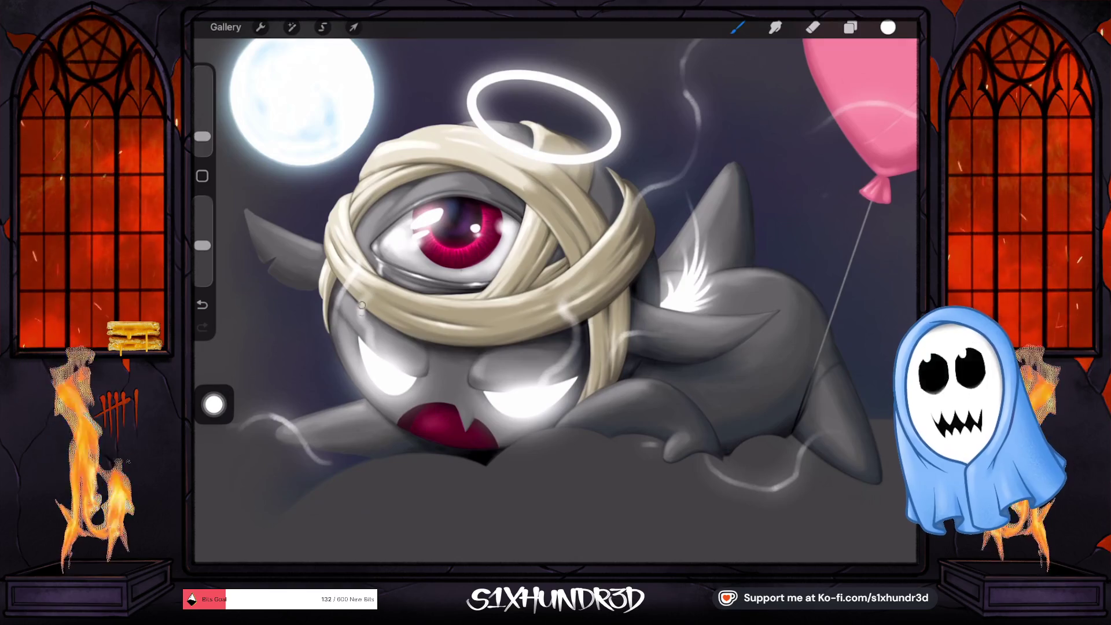
drag(202, 245, 202, 230)
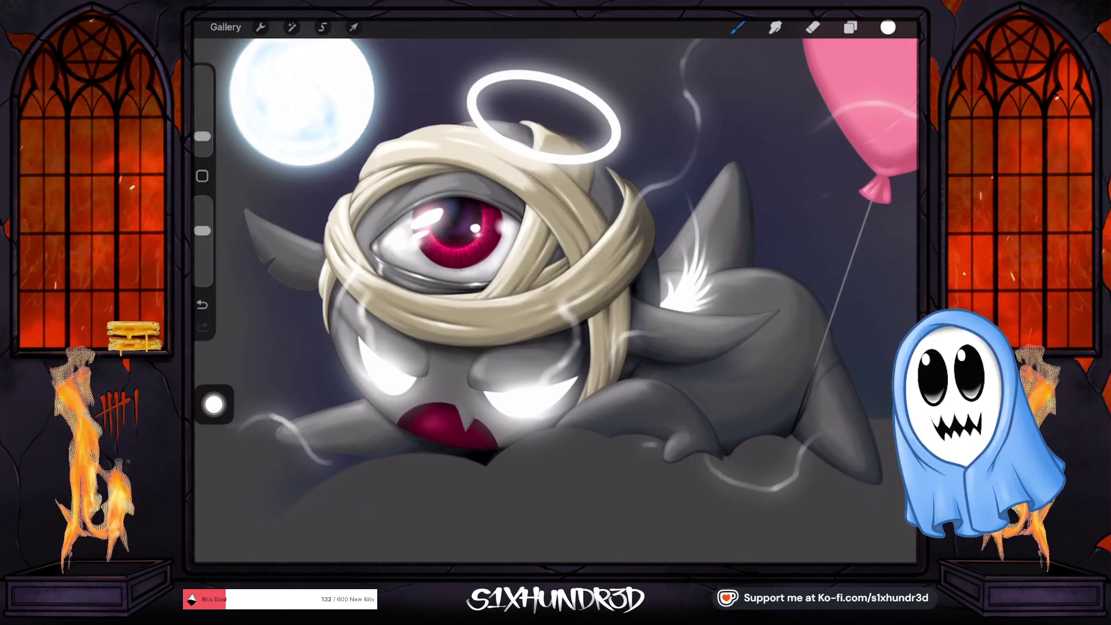
drag(202, 136, 202, 131)
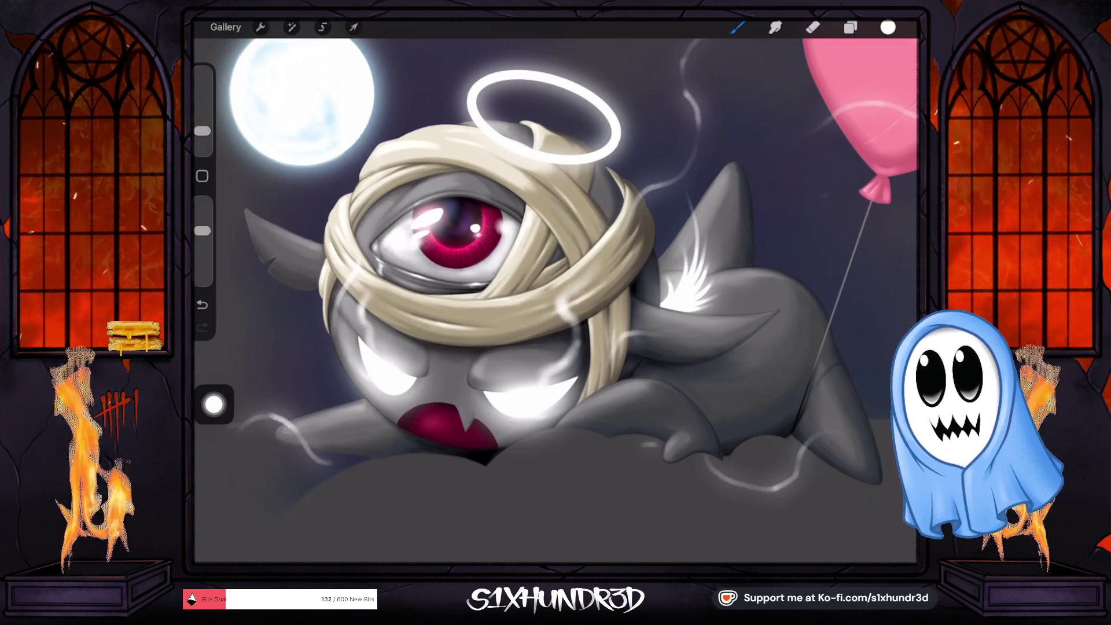
scroll(556, 301, down, 5)
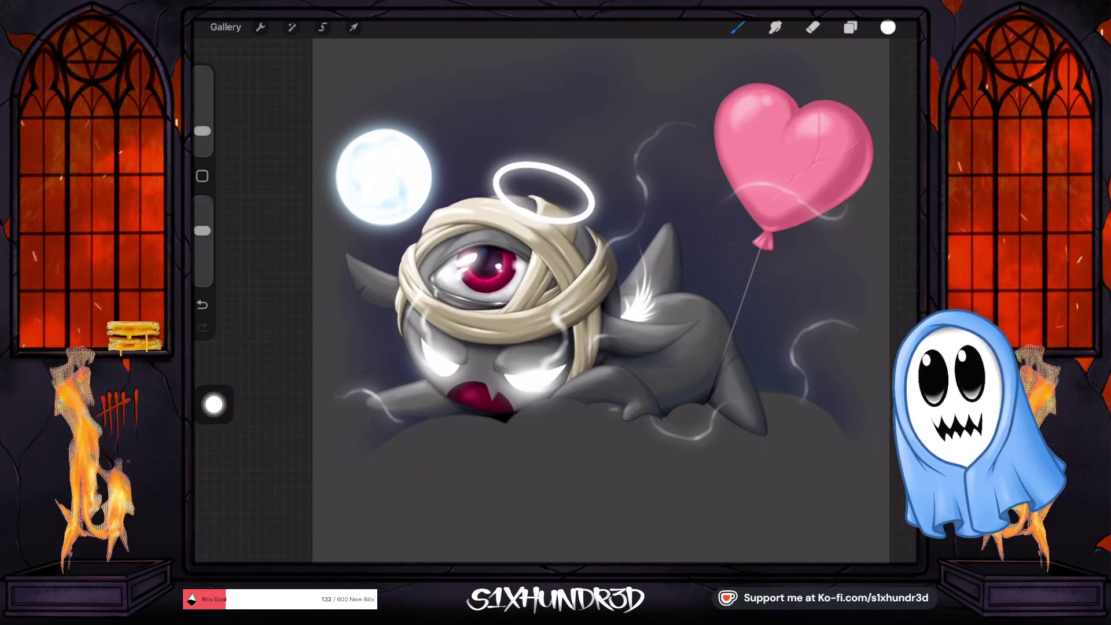
Step: Shrink the brush, paint a white smoke wisp beside the creature's arm, and fine-tune the opacity
drag(202, 131, 202, 131)
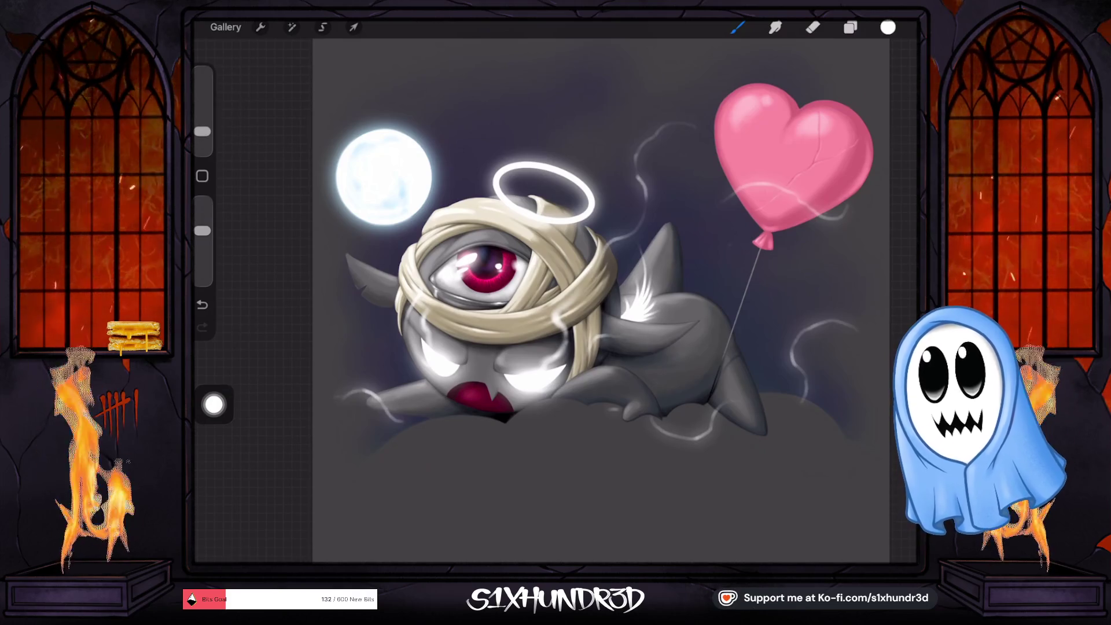
drag(370, 392, 392, 416)
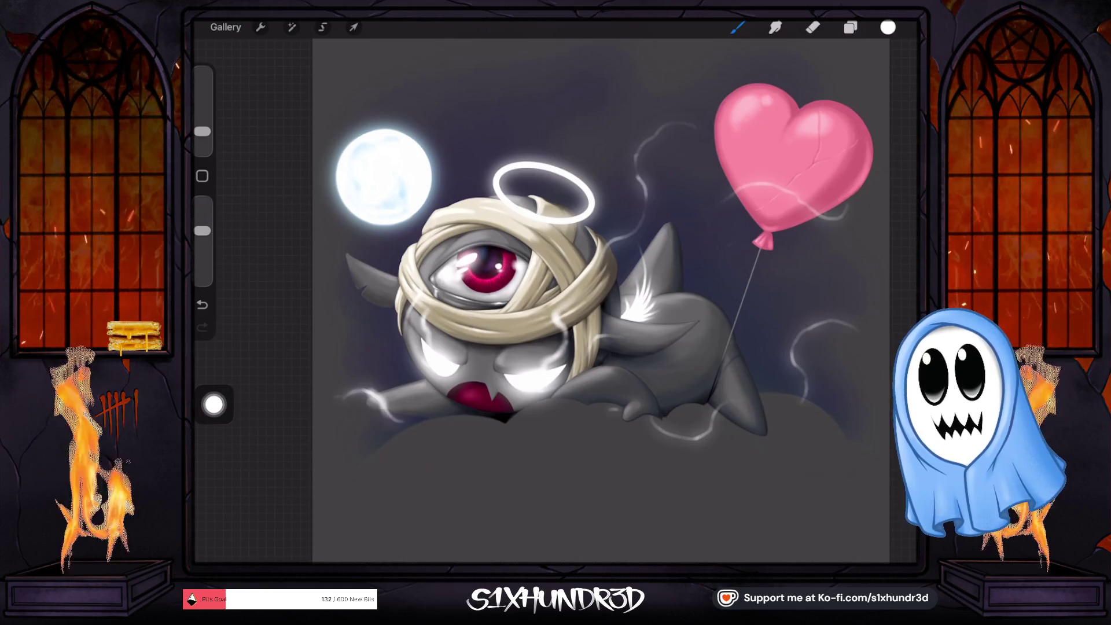
drag(202, 230, 202, 250)
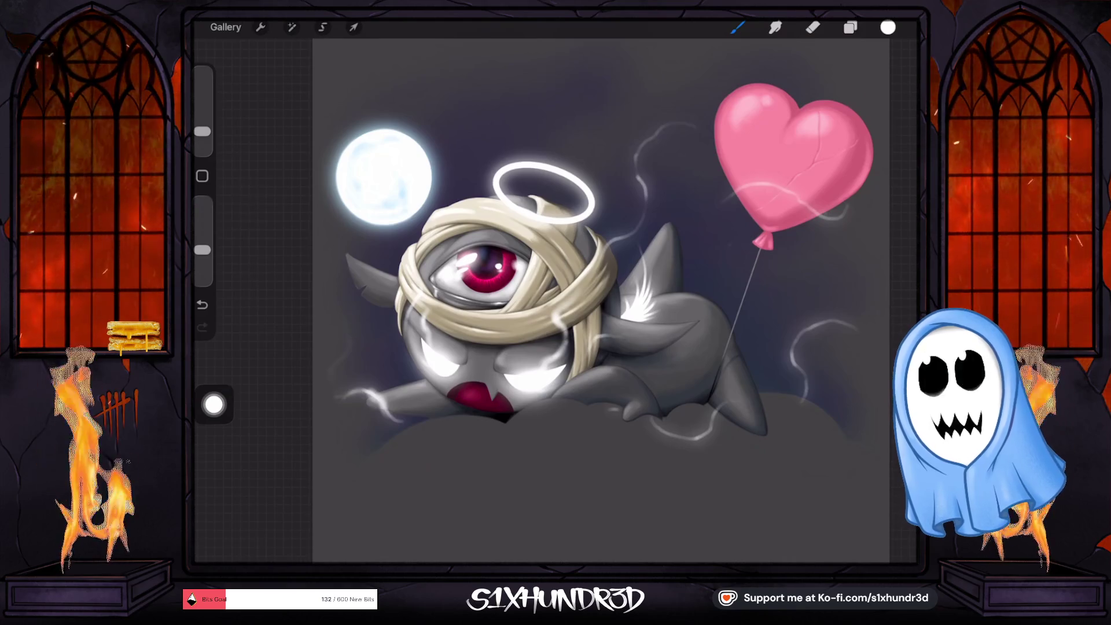
drag(202, 250, 202, 245)
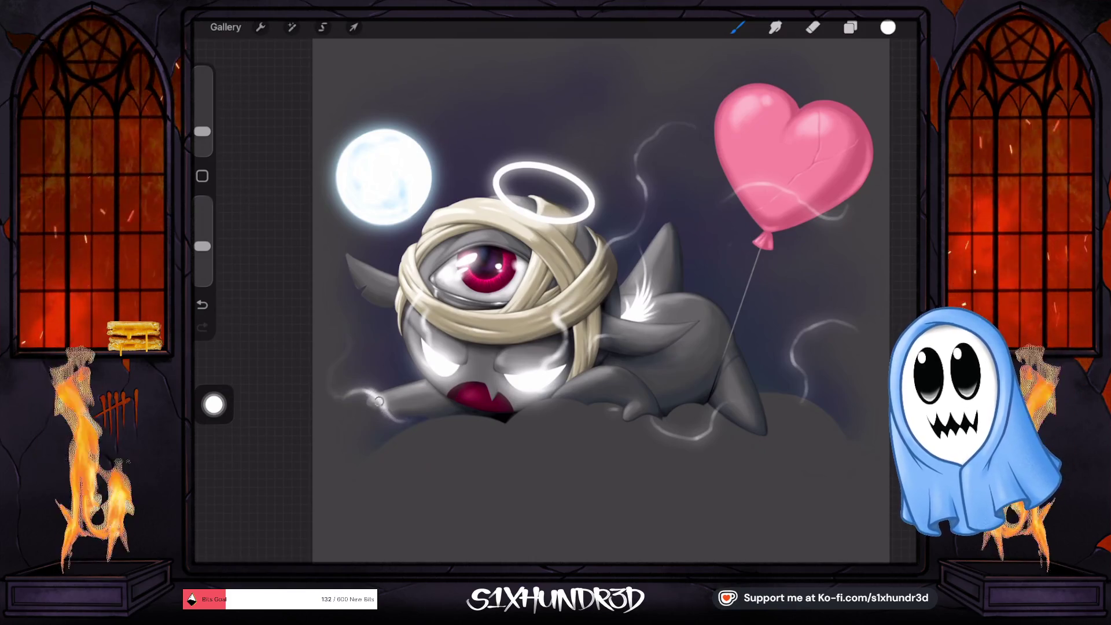
scroll(409, 422, up, 2)
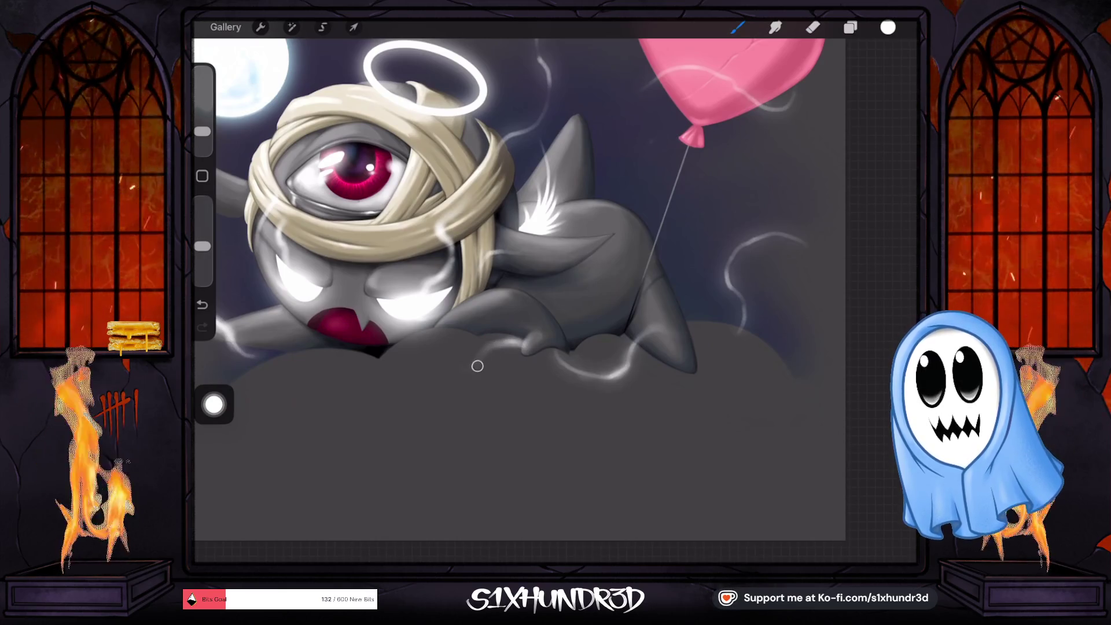
Step: Set the brush opacity to 43% and size to 9%, then rotate and zoom the canvas
scroll(518, 281, right, 3)
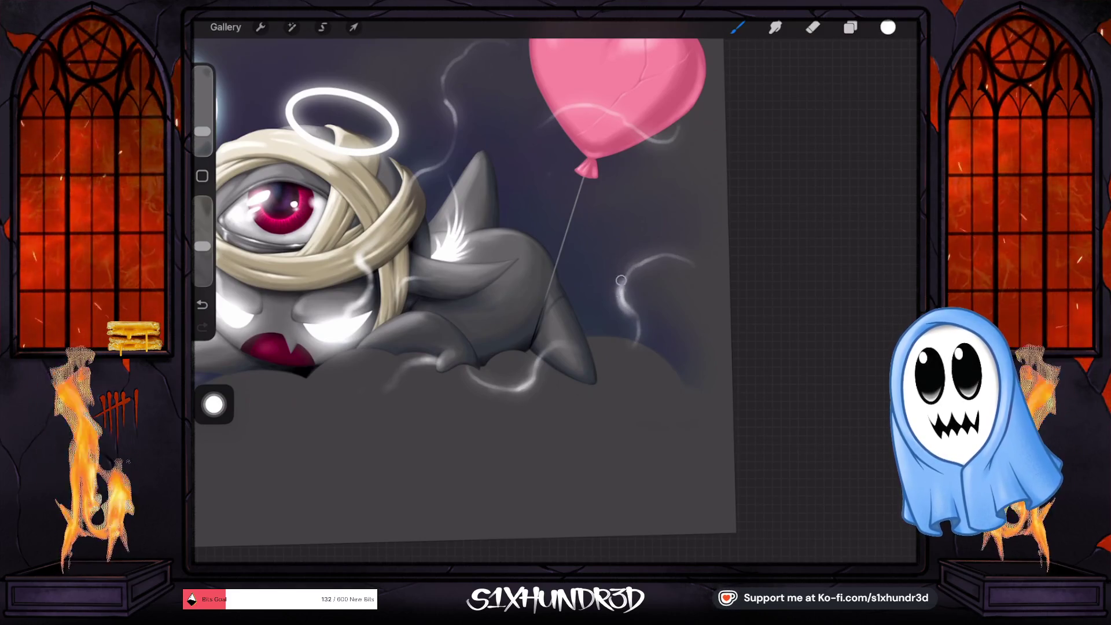
drag(202, 246, 202, 251)
drag(202, 131, 202, 126)
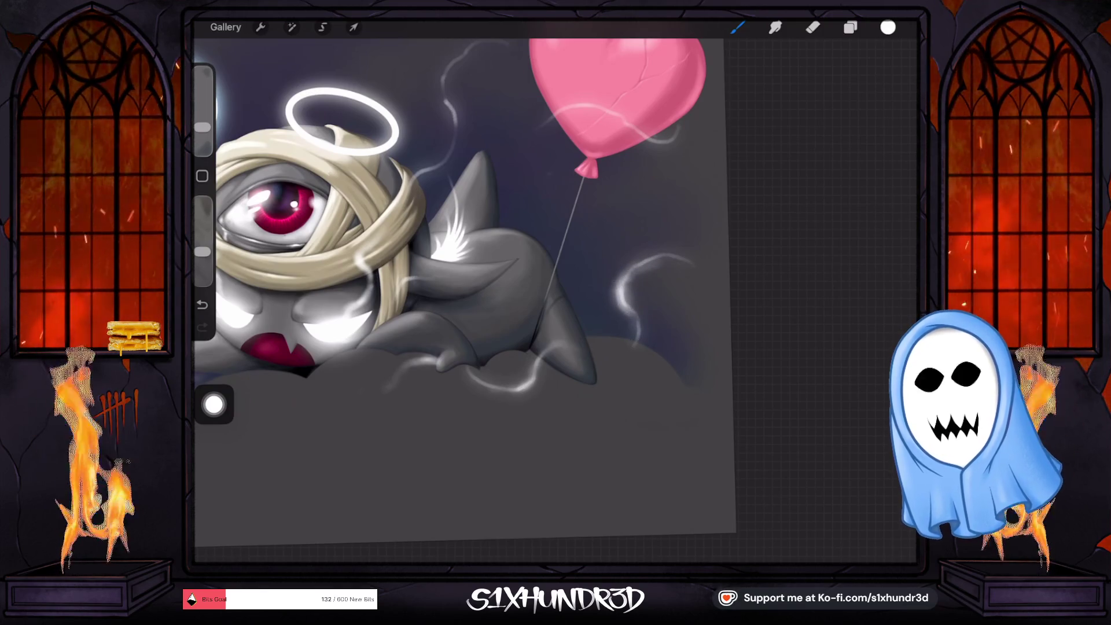
scroll(615, 290, down, 5)
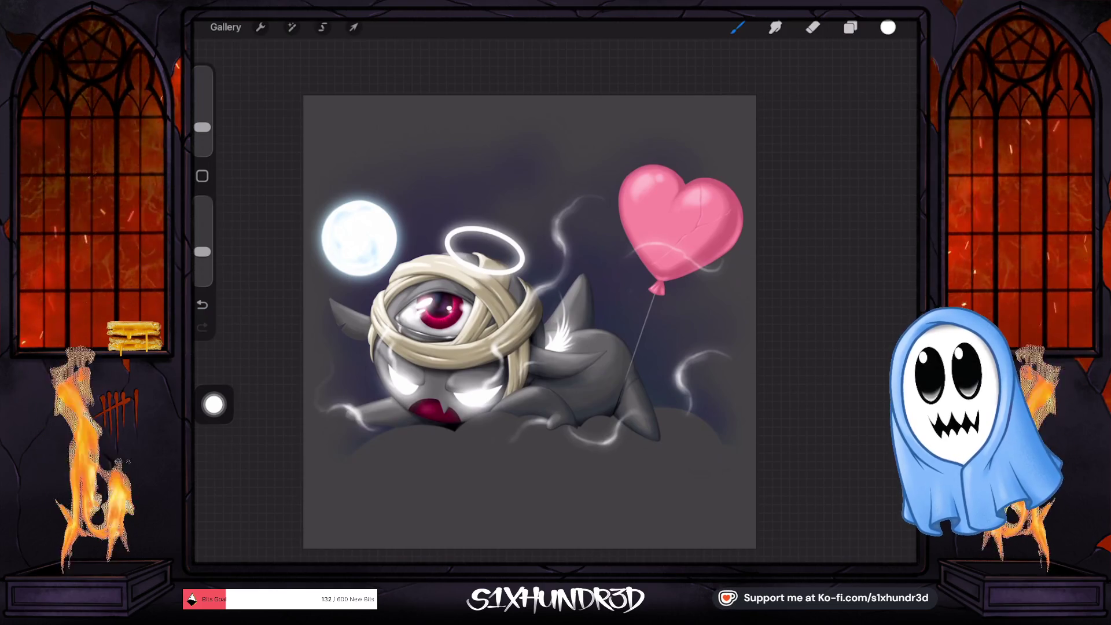
drag(529, 321, 550, 252)
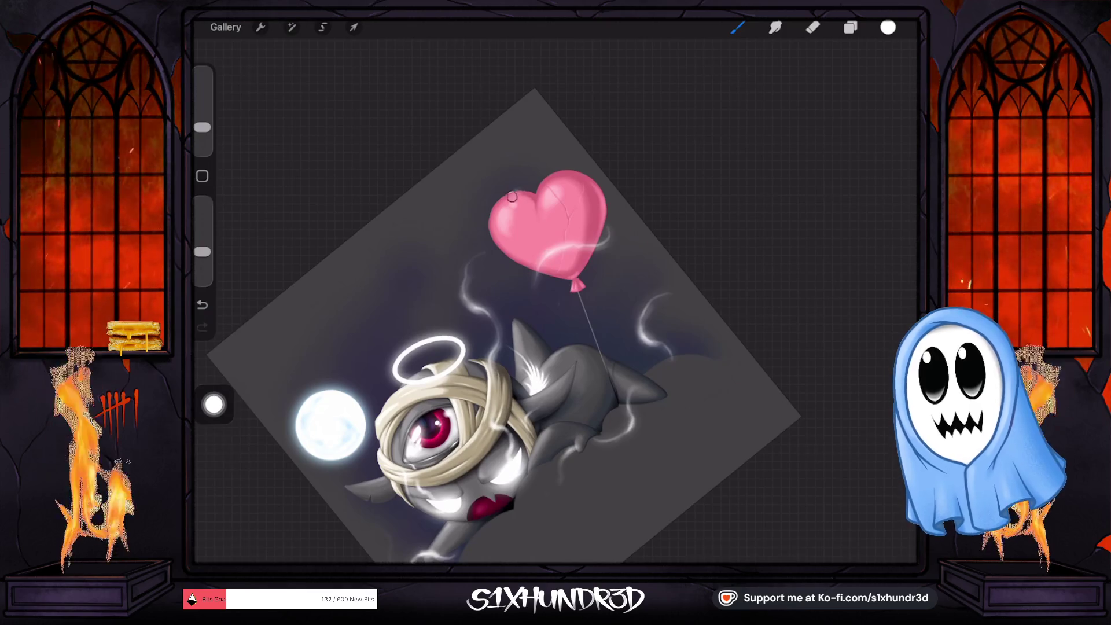
Step: Paint and undo a faint wisp left of the heart balloon, test a stroke, and resize the brush
drag(503, 212, 431, 236)
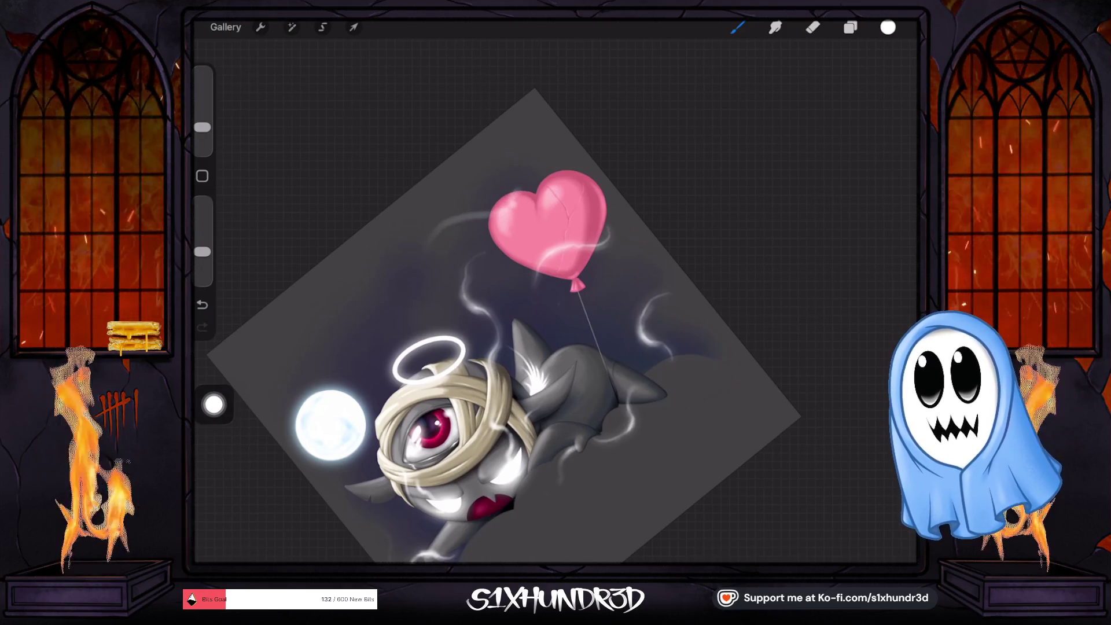
key(ctrl+z)
scroll(434, 347, up, 3)
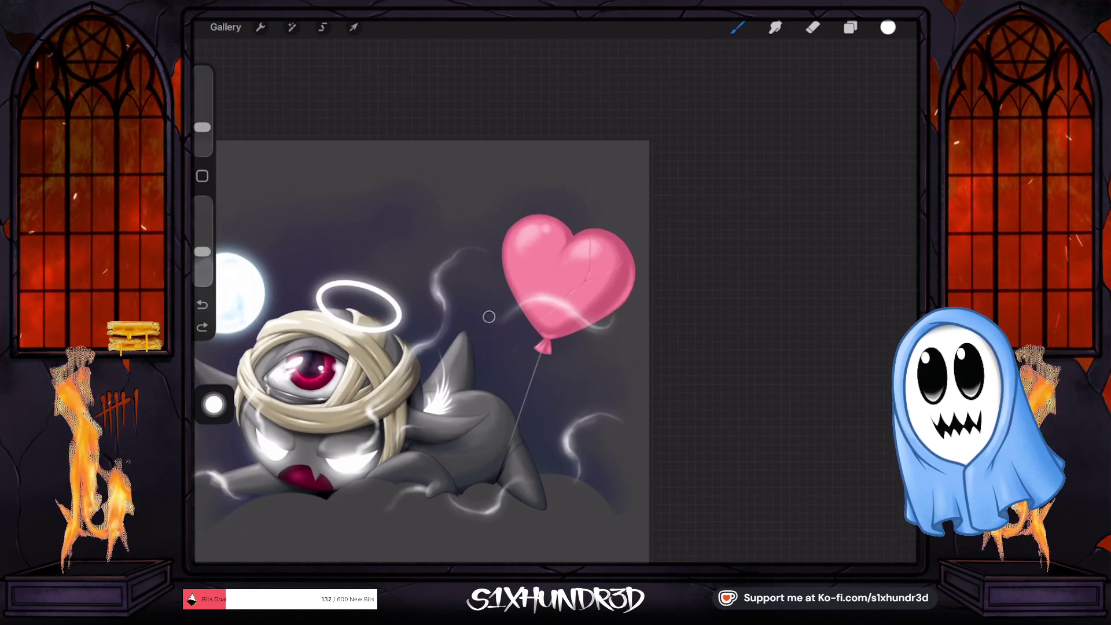
drag(545, 298, 554, 296)
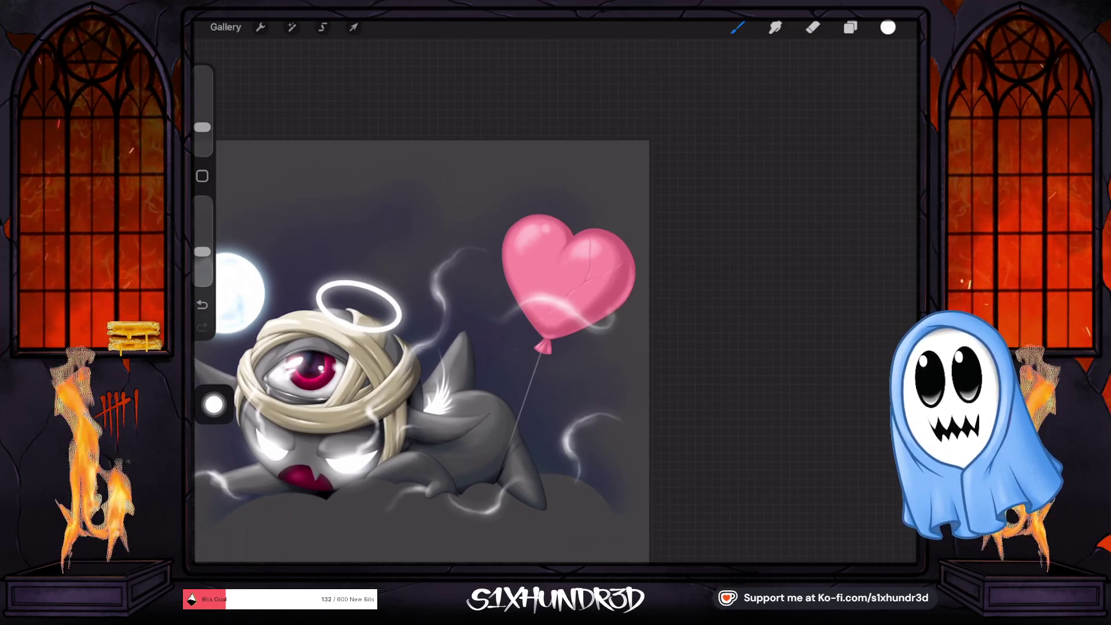
drag(202, 126, 202, 132)
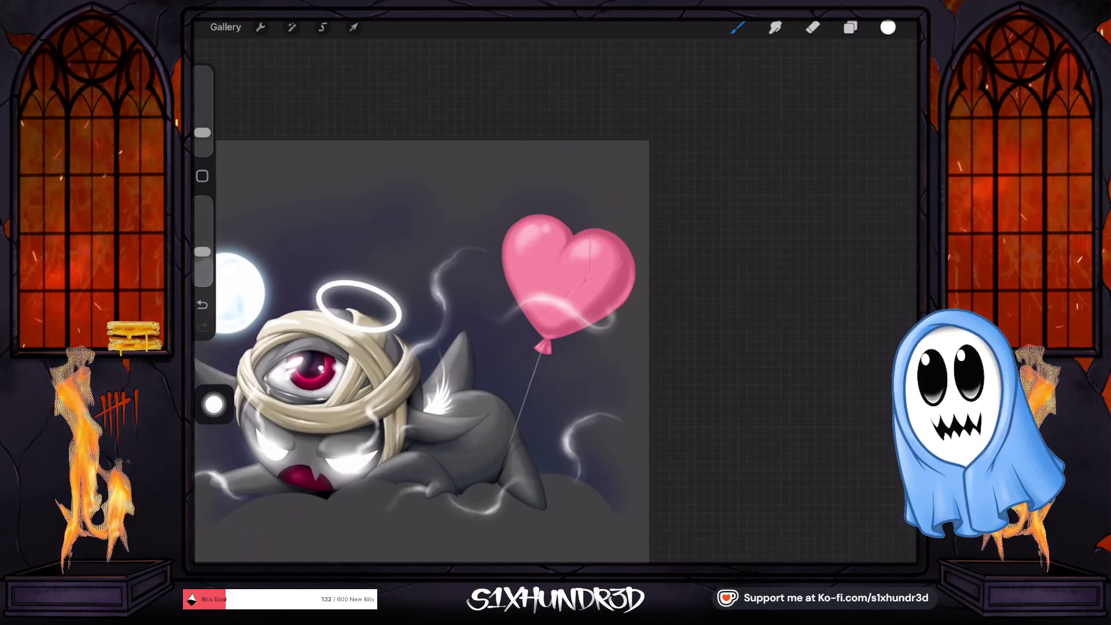
drag(202, 132, 202, 123)
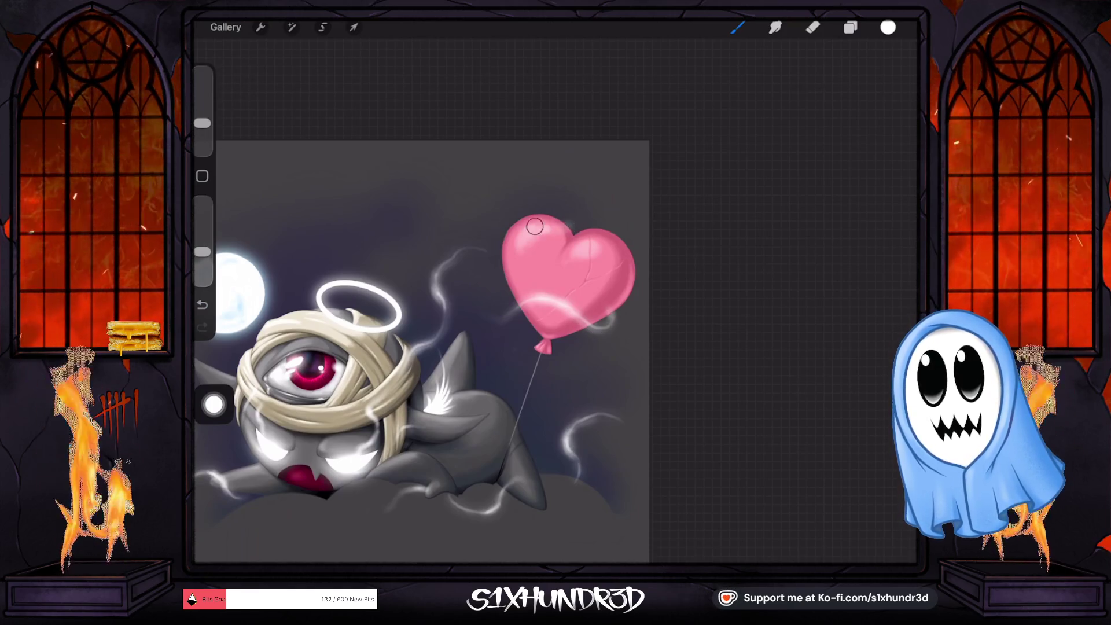
Step: Switch to the eraser, reduce its size, and pan out to see the creature below the balloon
key(e)
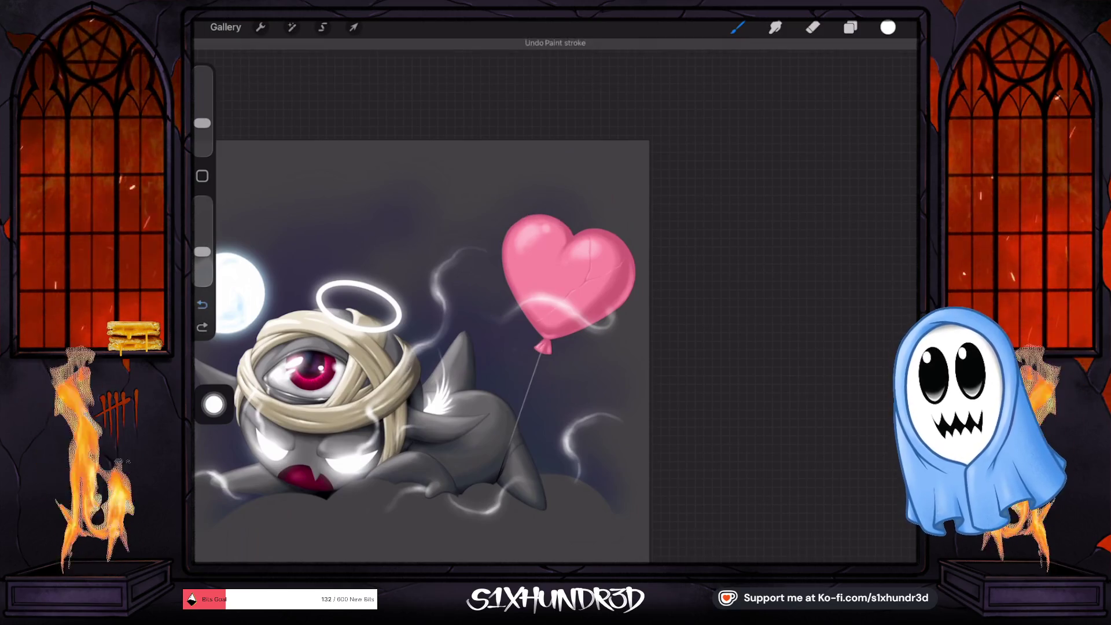
drag(202, 123, 202, 132)
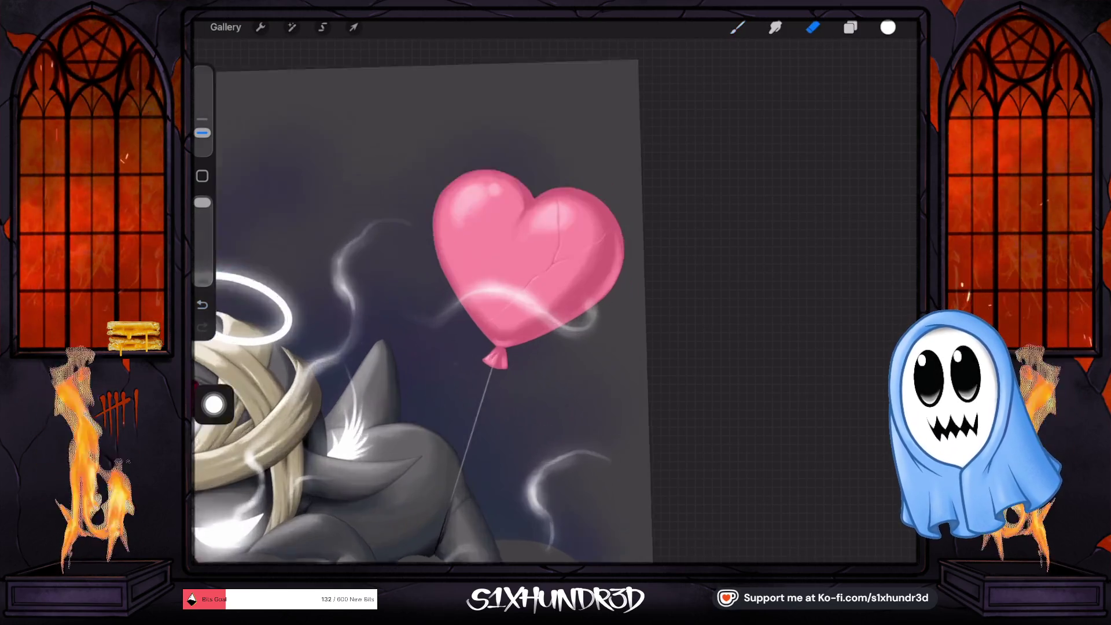
scroll(422, 289, up, 5)
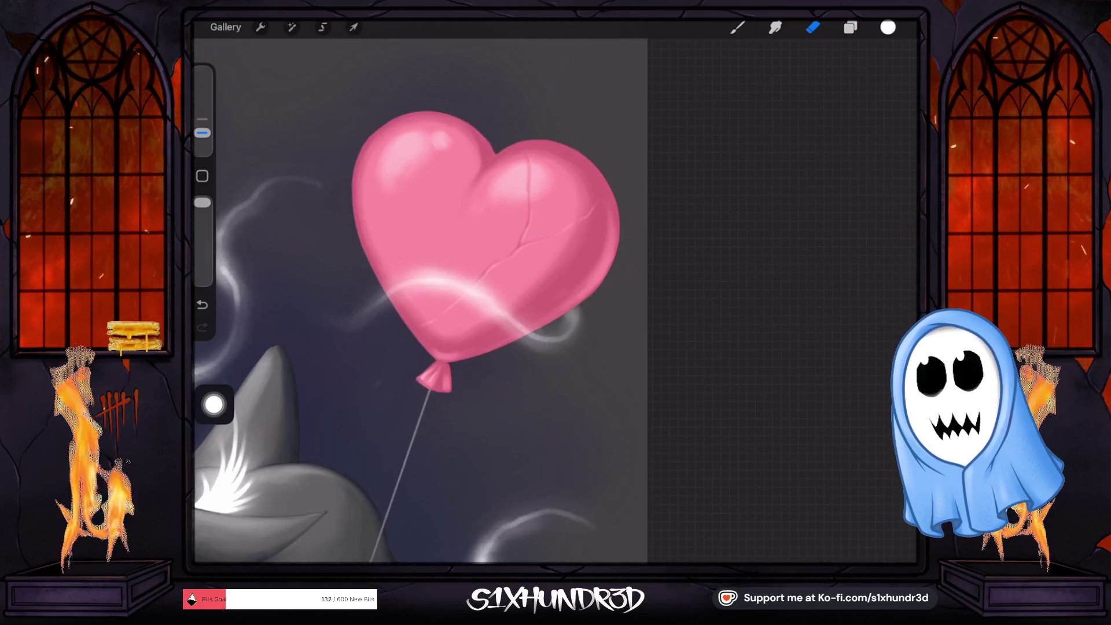
drag(434, 379, 622, 179)
scroll(683, 347, up, 5)
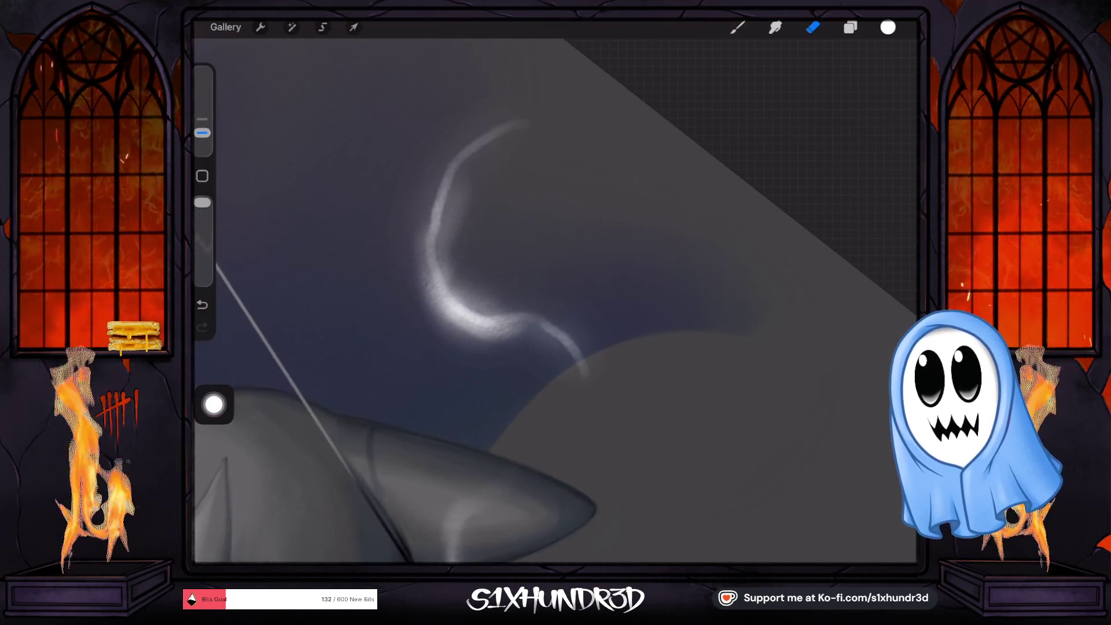
Step: Select the second Layer 7, undo the trial eraser stroke, and zoom out to the whole canvas
click(850, 27)
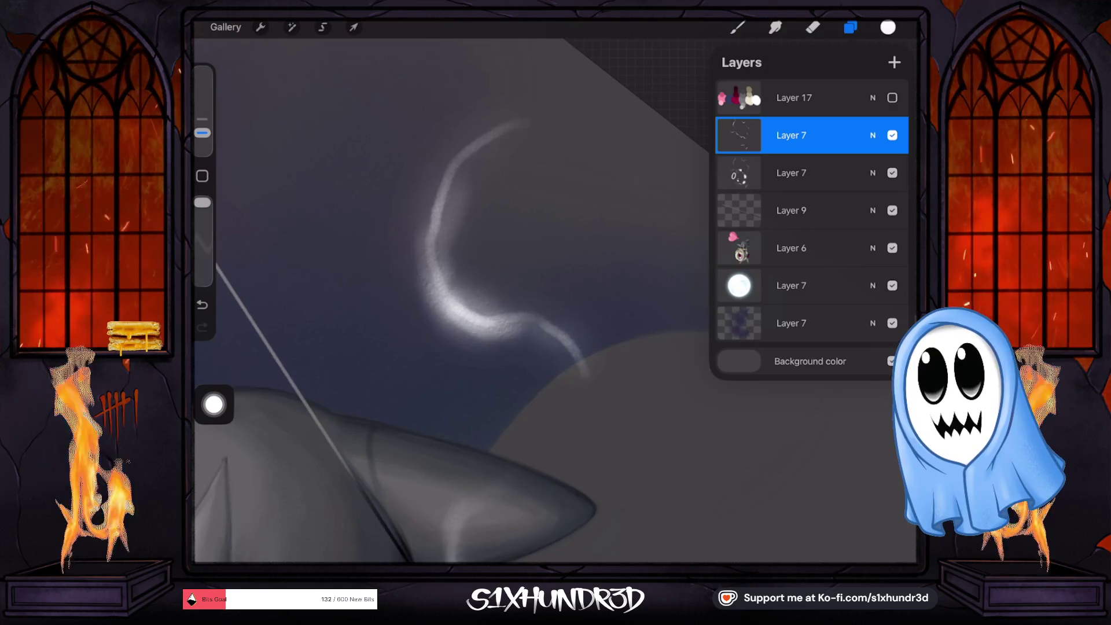
click(791, 172)
click(561, 393)
key(e)
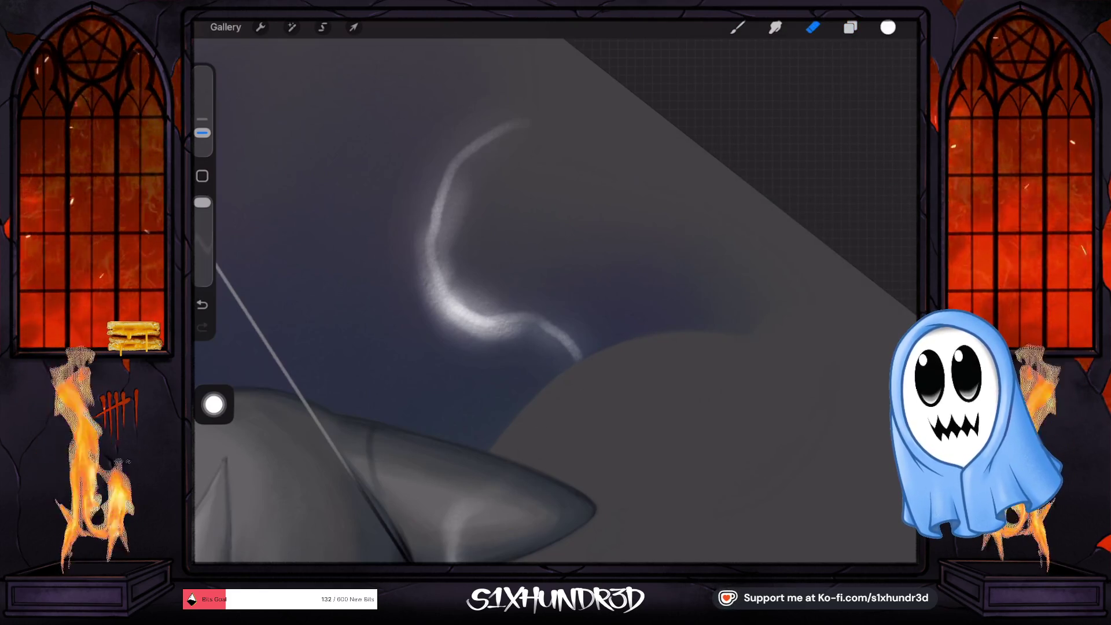
key(ctrl+z)
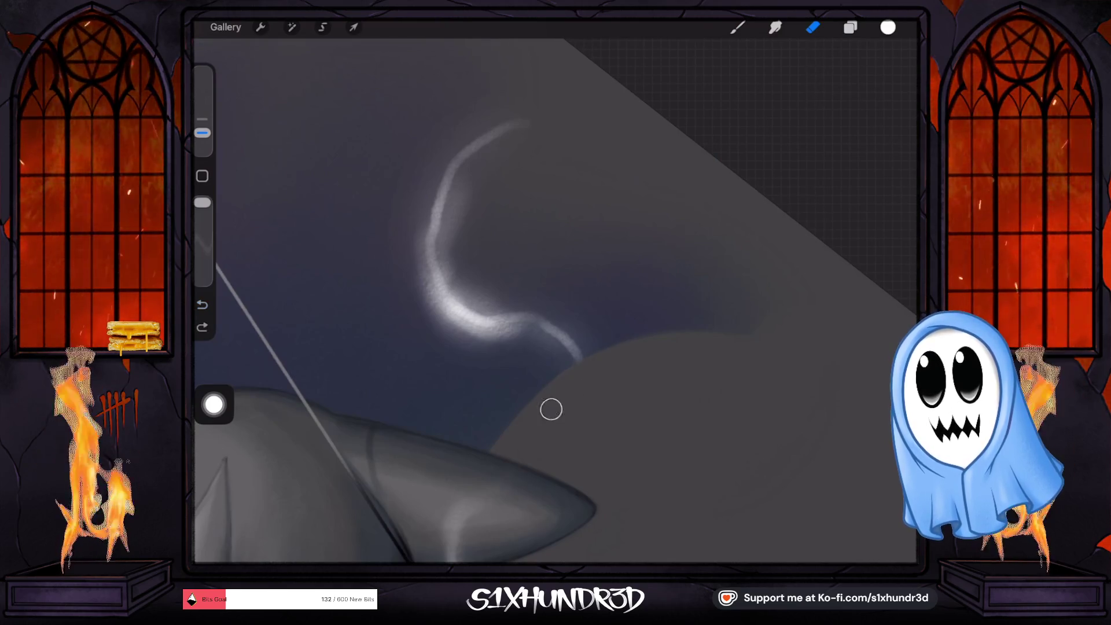
scroll(551, 409, down, 3)
scroll(551, 410, down, 3)
scroll(551, 409, down, 3)
scroll(550, 409, down, 2)
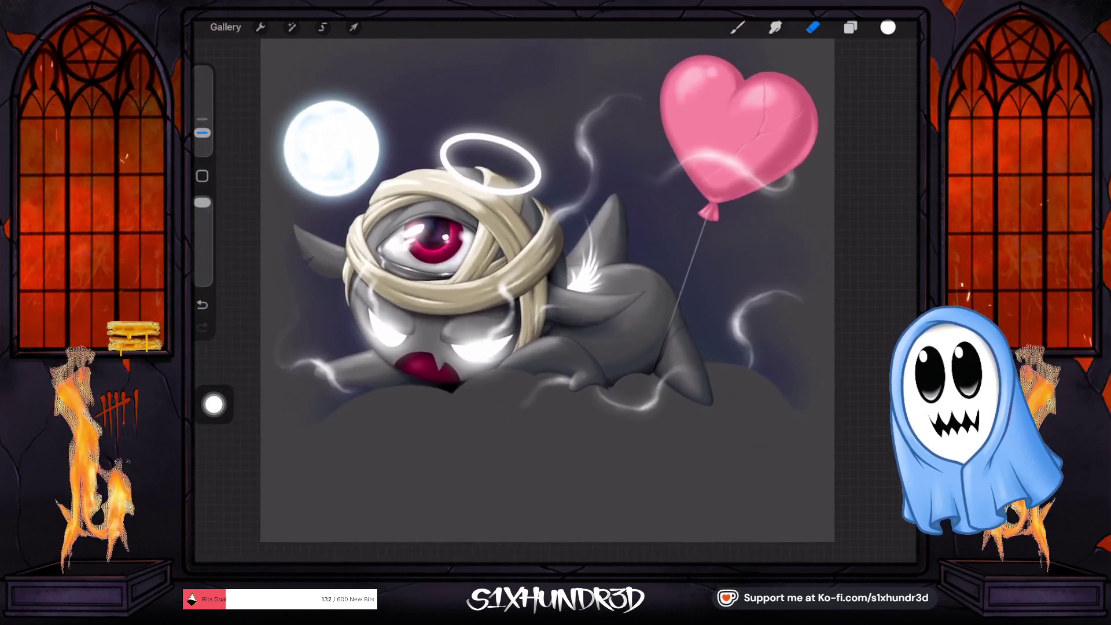
Step: Select the second Layer 7 in the Layers panel
scroll(553, 295, up, 2)
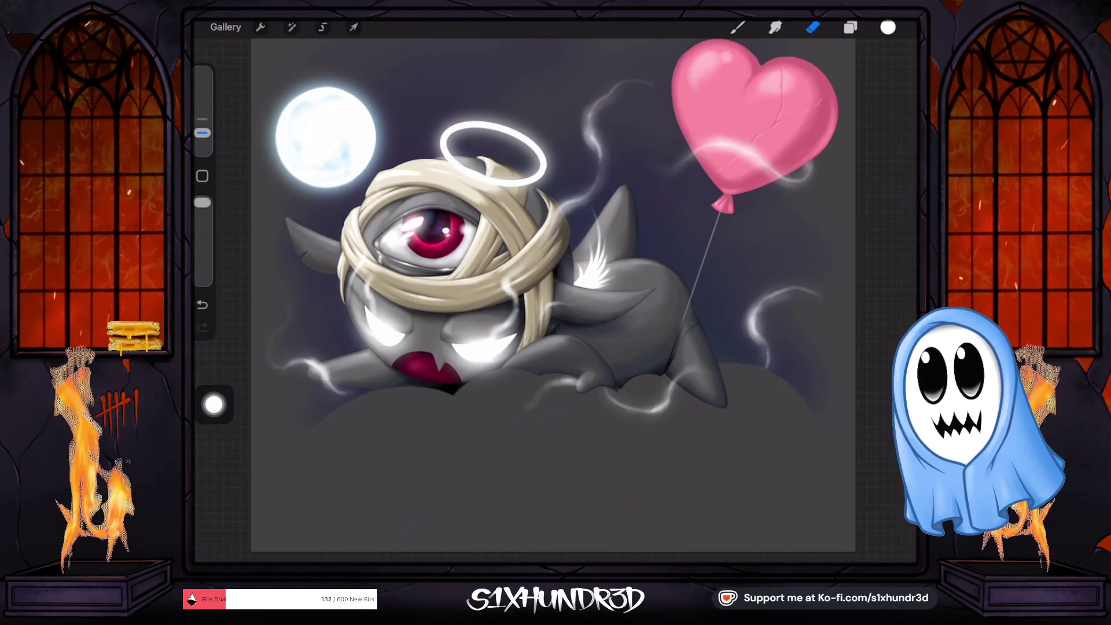
click(850, 27)
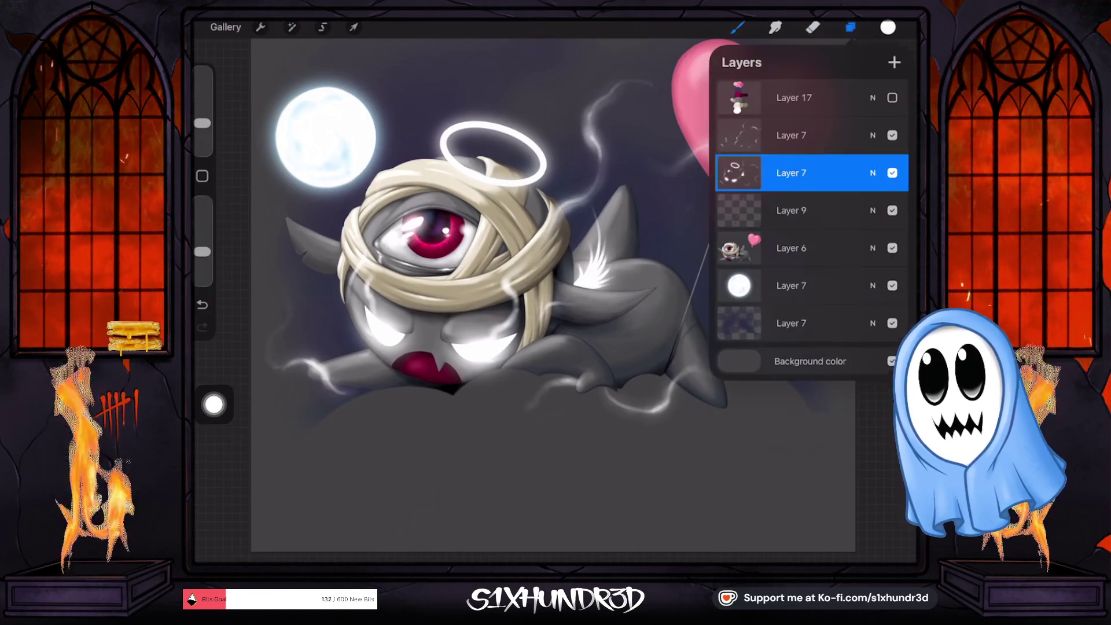
click(791, 135)
click(850, 27)
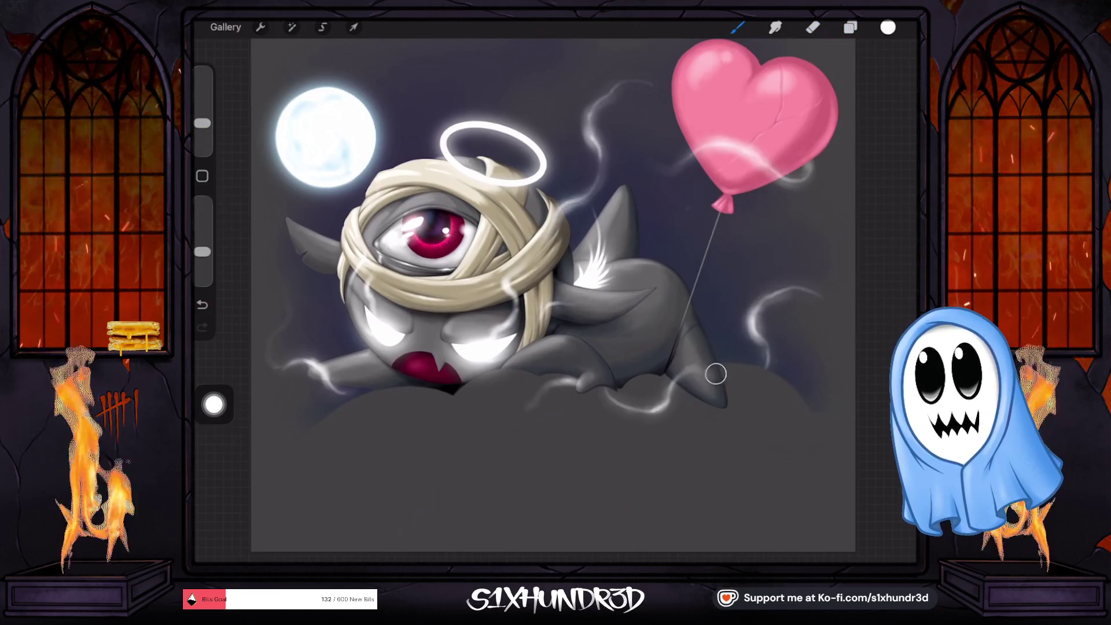
Step: Shrink the brush a little, undo the last stroke, and check the layer list
drag(202, 123, 202, 129)
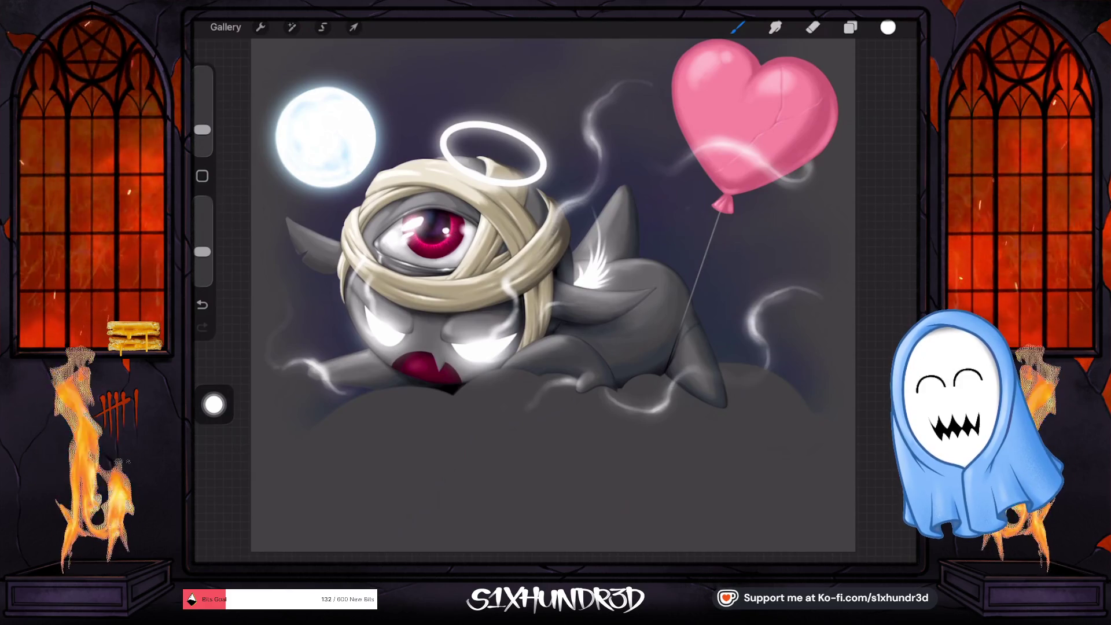
drag(202, 130, 202, 133)
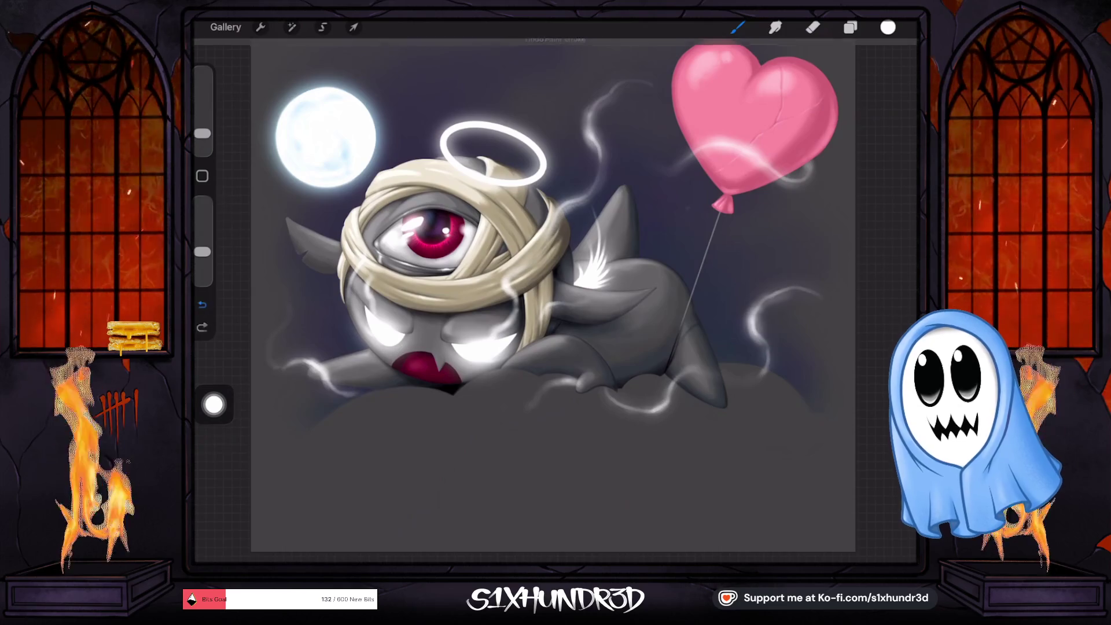
click(202, 305)
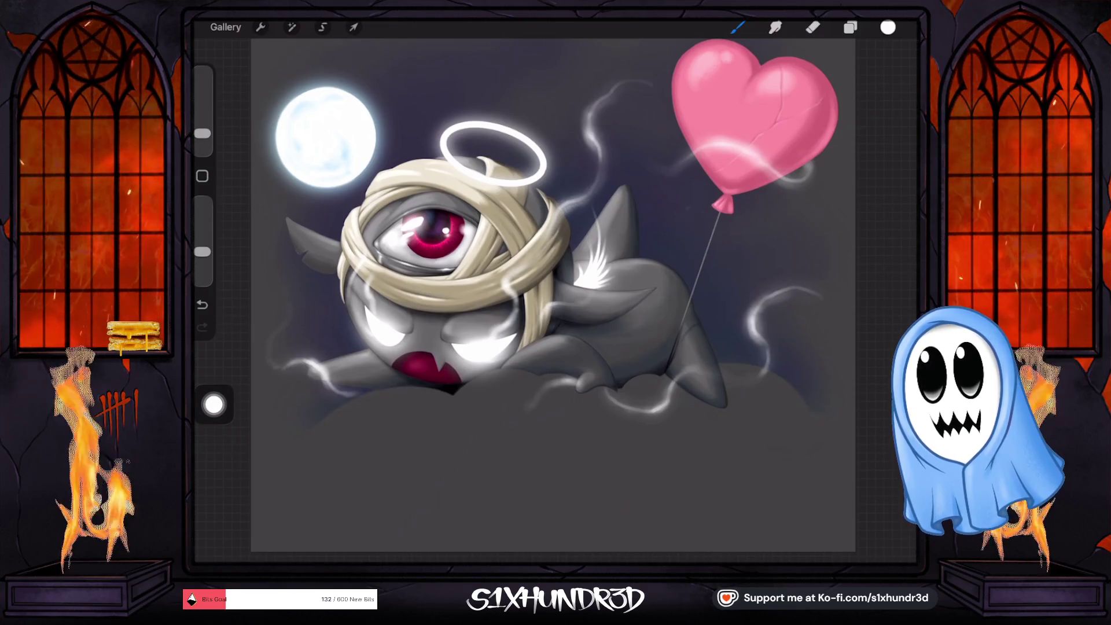
click(850, 27)
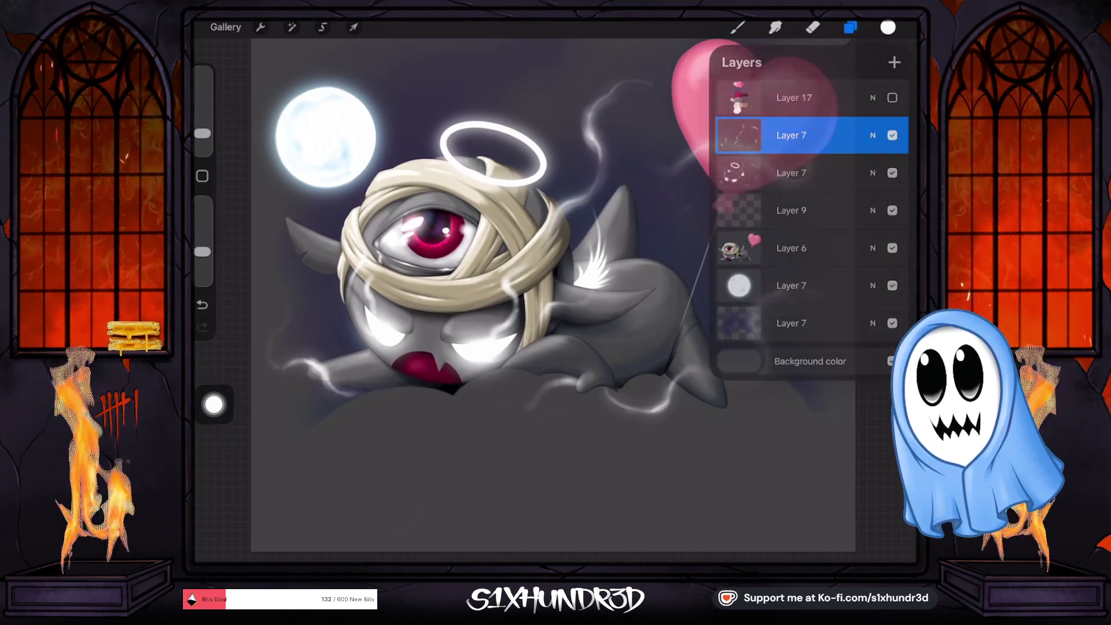
click(850, 27)
scroll(492, 243, up, 5)
scroll(555, 301, up, 3)
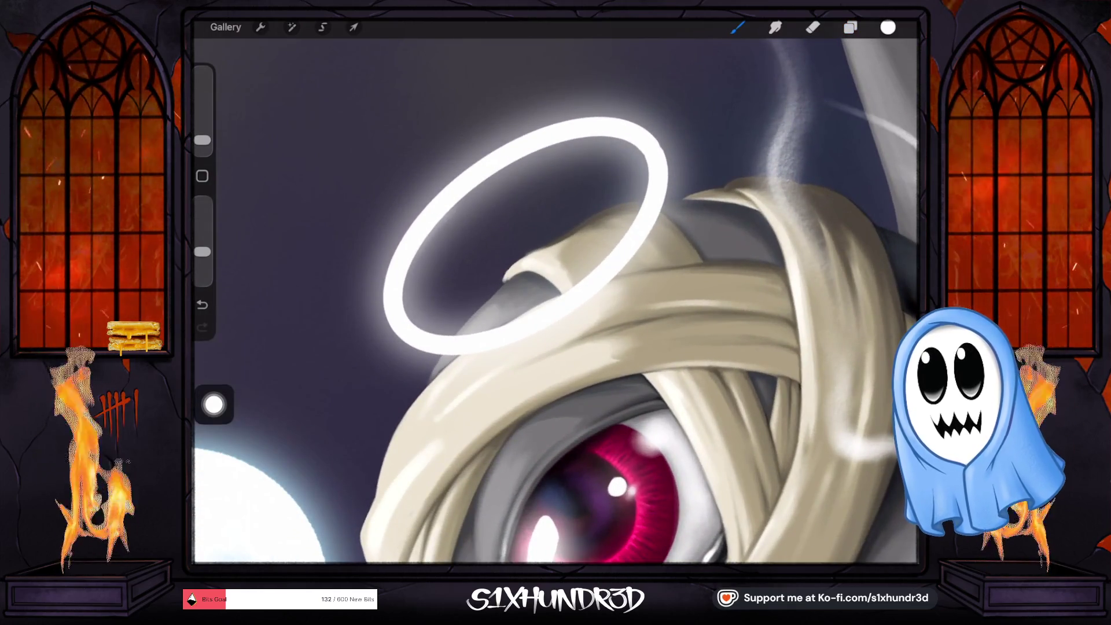
Step: Choose the Ghosty Sketch Round brush and set it to 46% size with lower opacity
click(737, 27)
scroll(782, 313, up, 10)
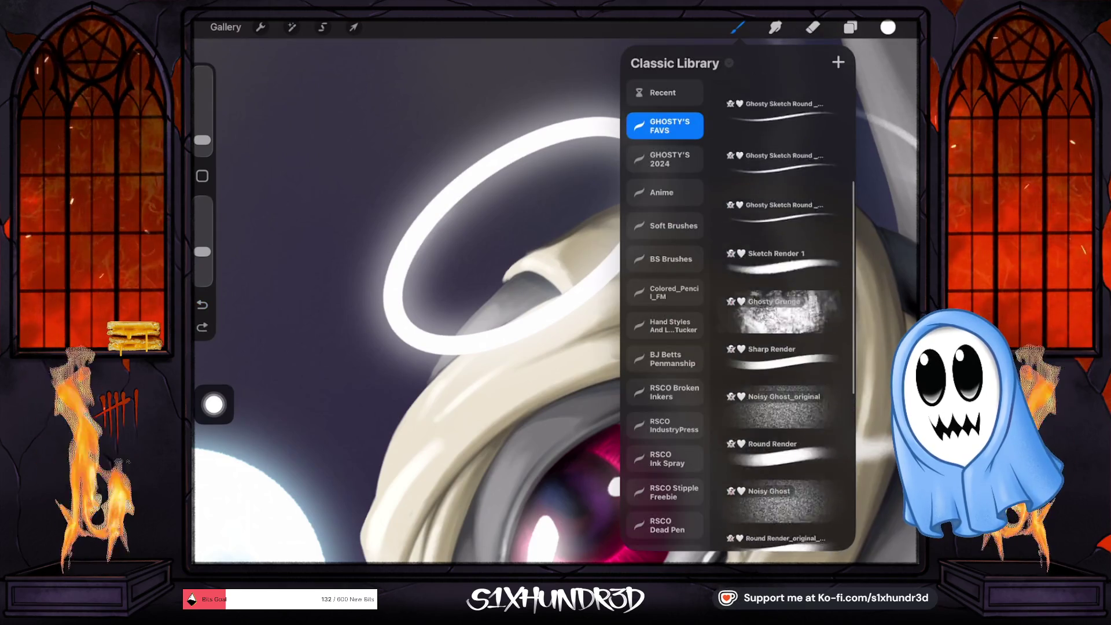
click(783, 148)
click(737, 28)
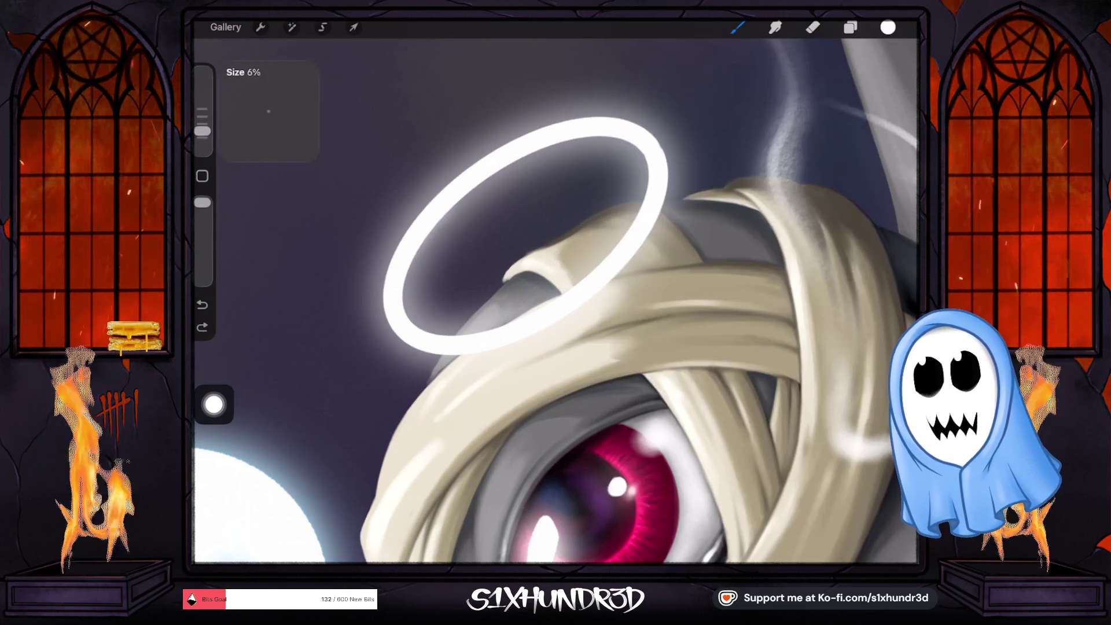
drag(202, 137, 202, 123)
drag(202, 203, 202, 219)
drag(202, 124, 202, 109)
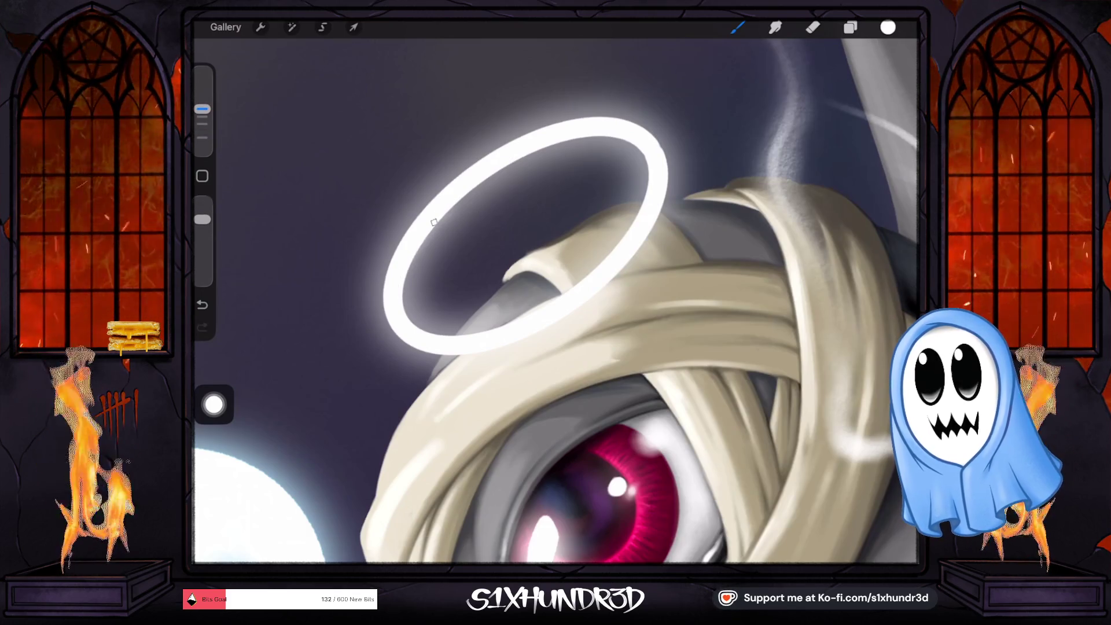
drag(202, 109, 202, 96)
drag(202, 219, 202, 234)
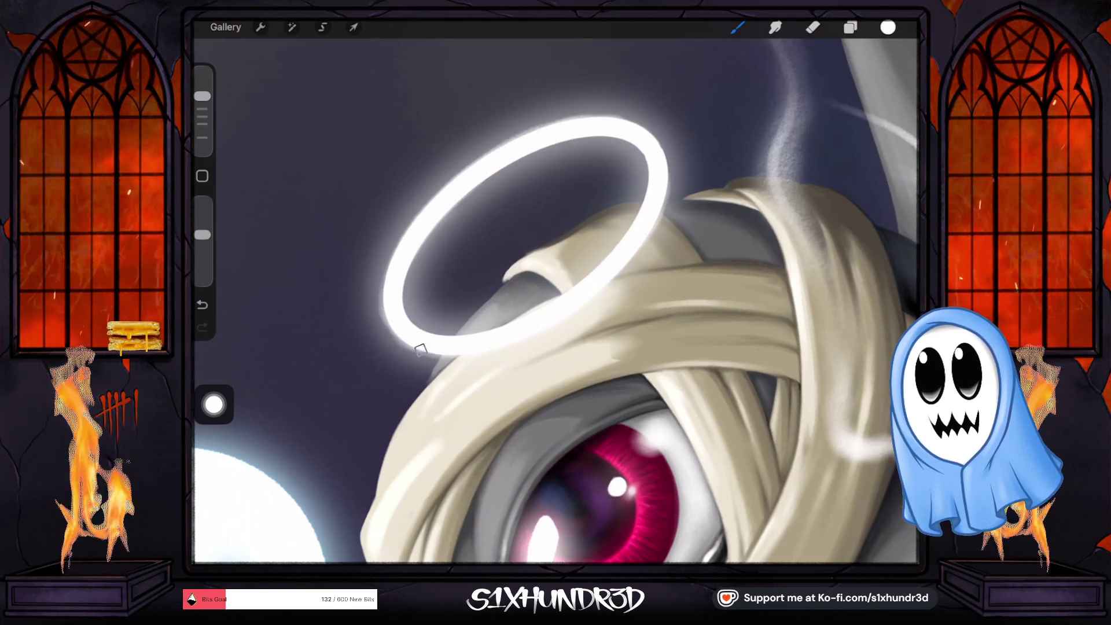
Step: Brighten the halo's lower, inner left, upper-left and right edges with soft, fading white strokes
key(ctrl+z)
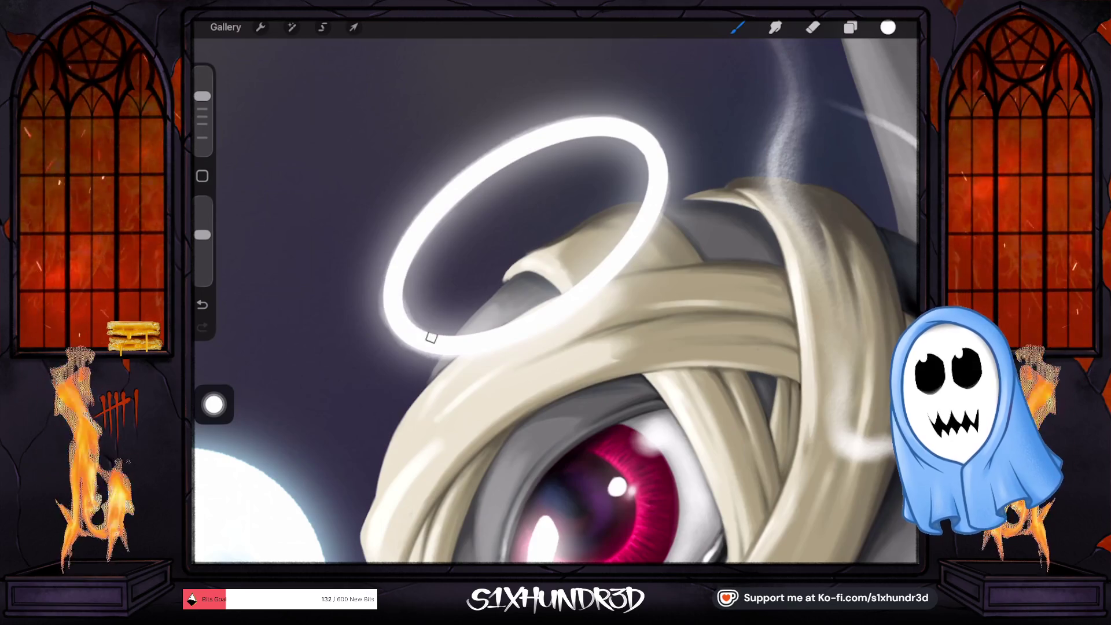
drag(475, 339, 429, 333)
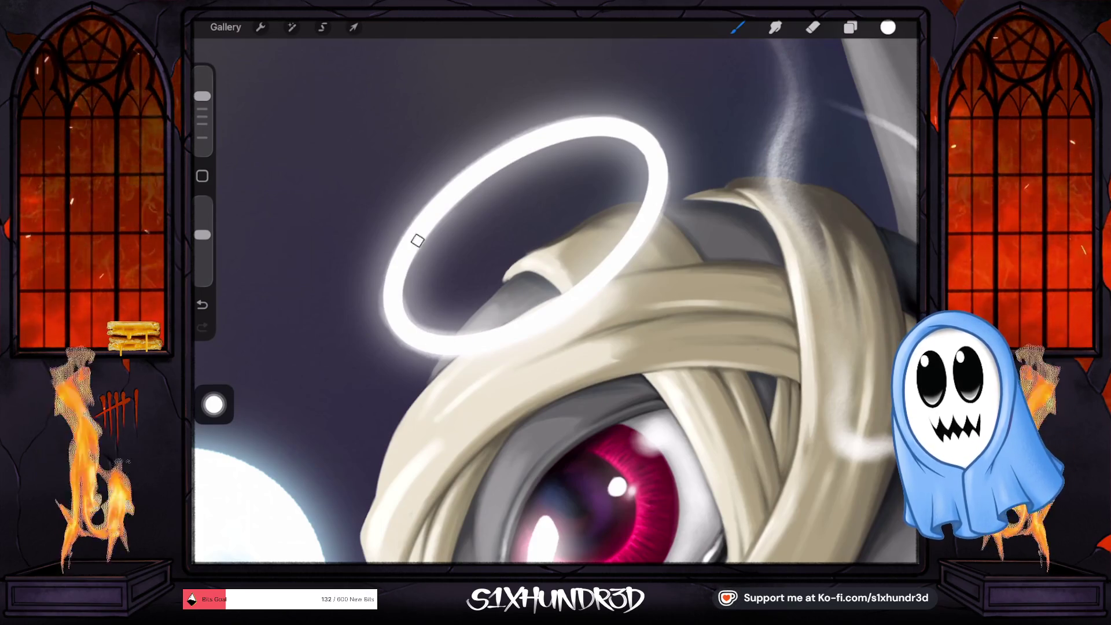
drag(408, 265, 398, 311)
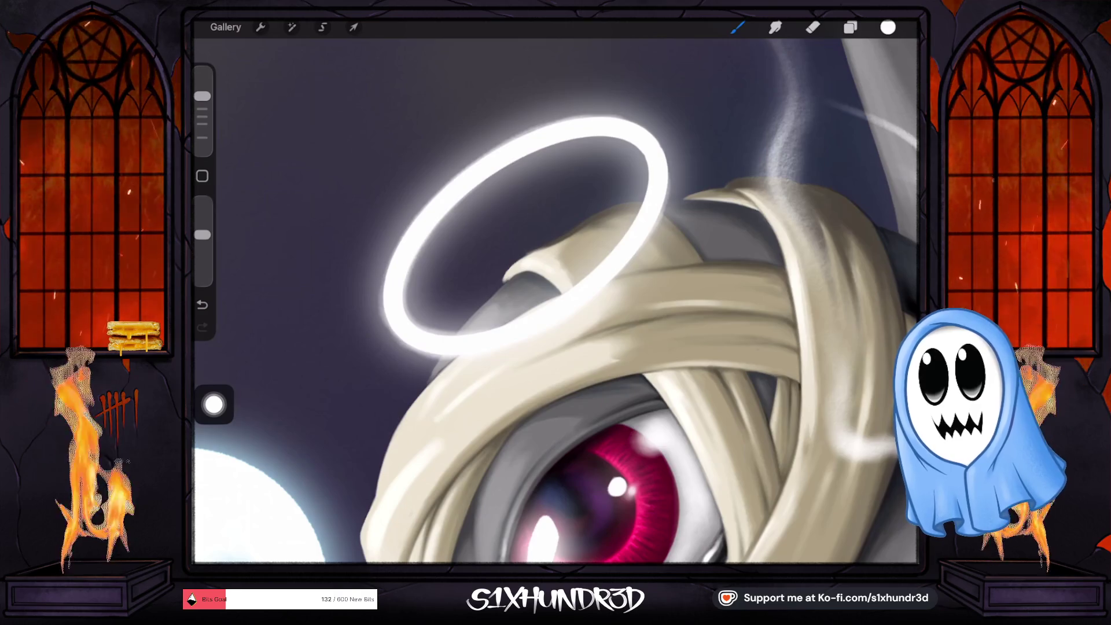
drag(203, 235, 202, 248)
drag(472, 193, 428, 240)
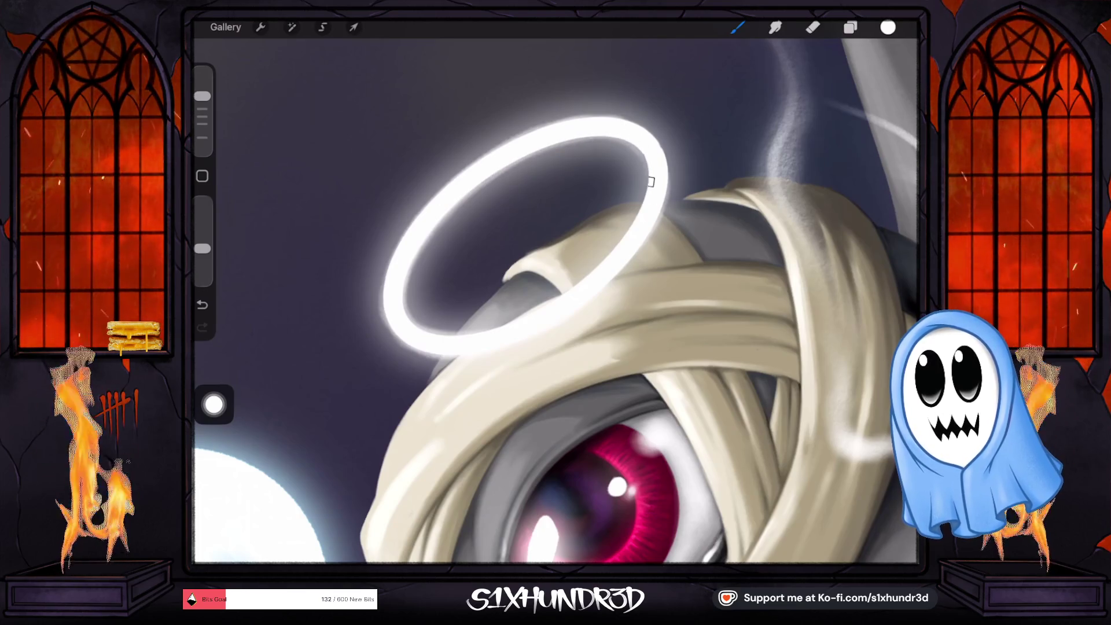
drag(649, 166, 622, 238)
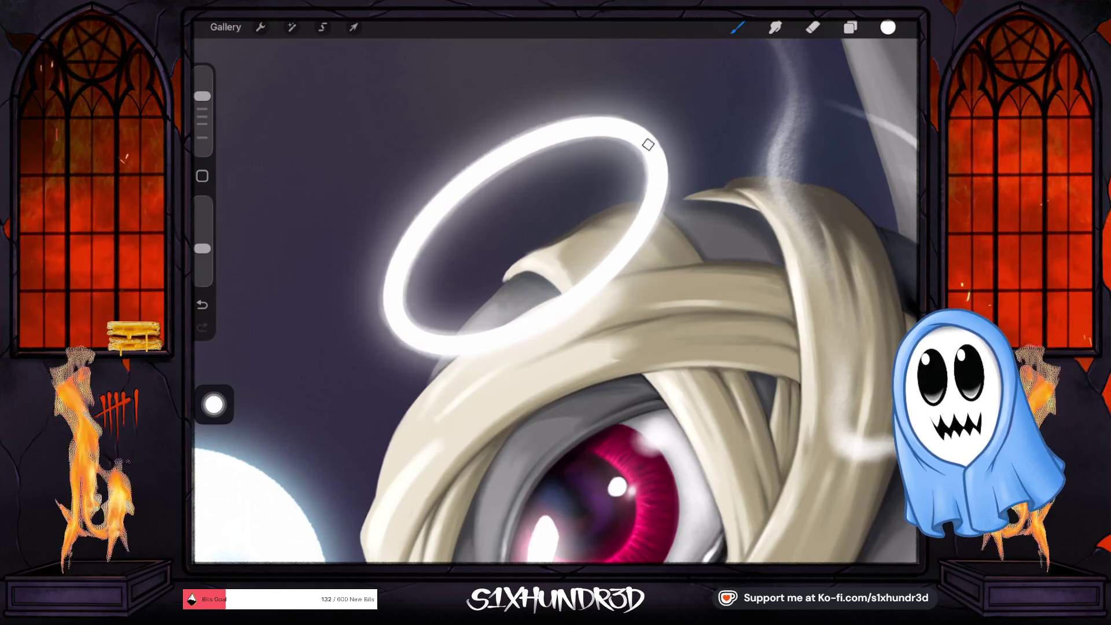
scroll(555, 300, up, 3)
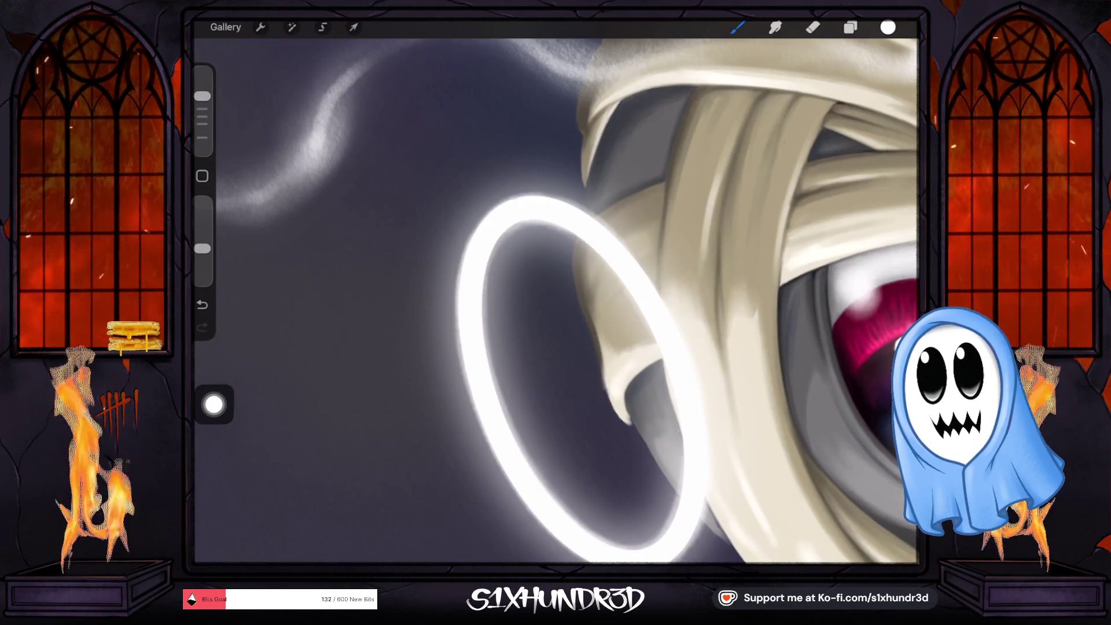
drag(202, 249, 202, 265)
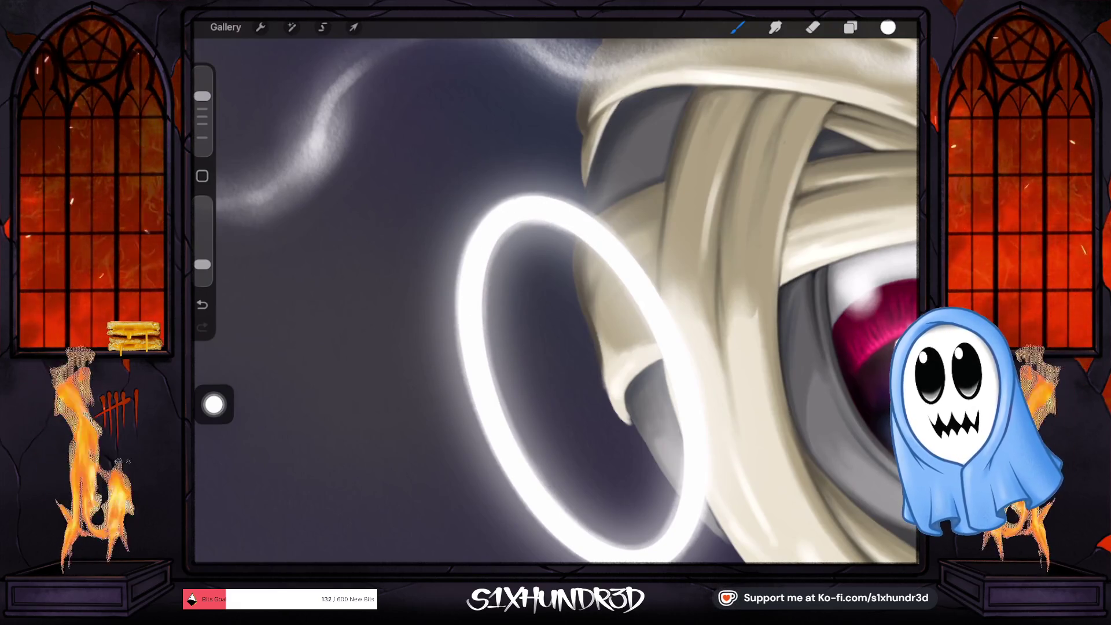
drag(553, 217, 497, 272)
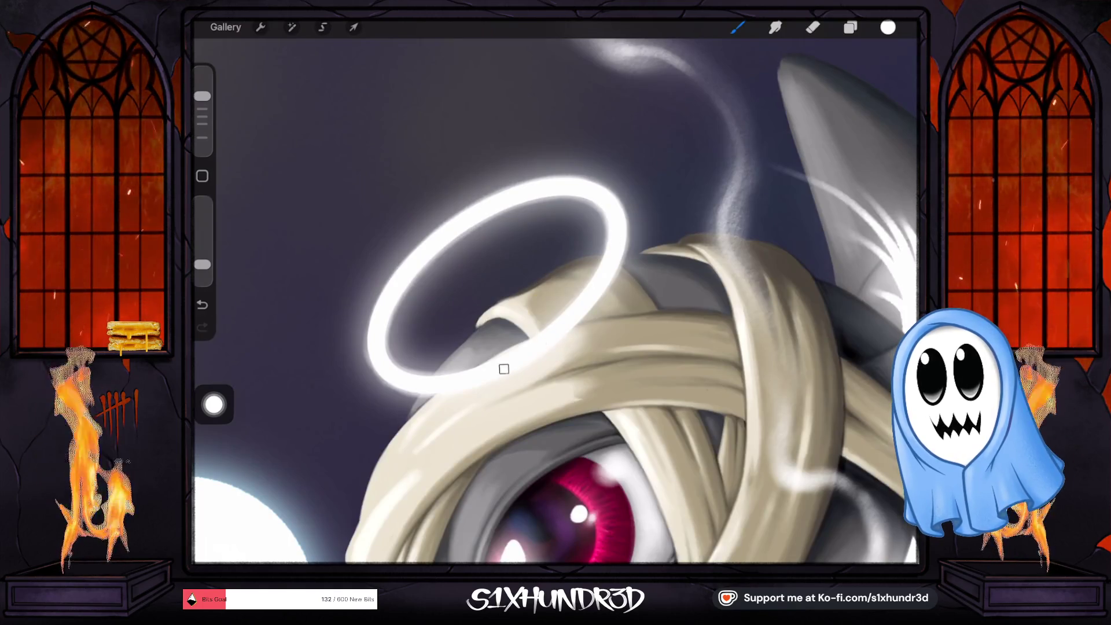
Step: Pick a pale yellow colour and add a new blank layer
click(888, 27)
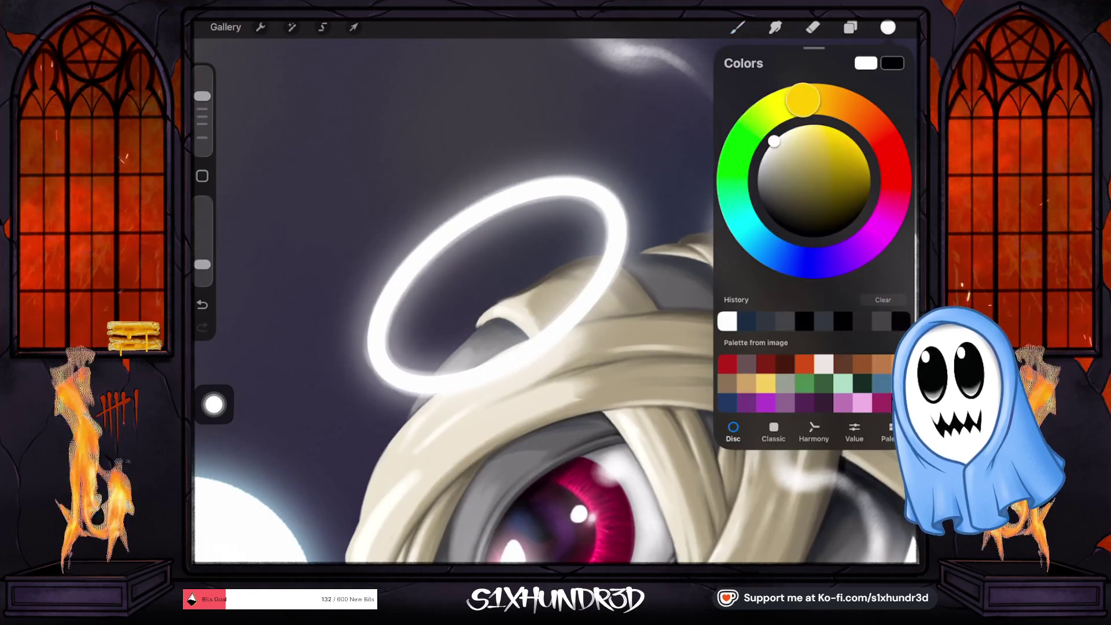
drag(774, 141, 808, 127)
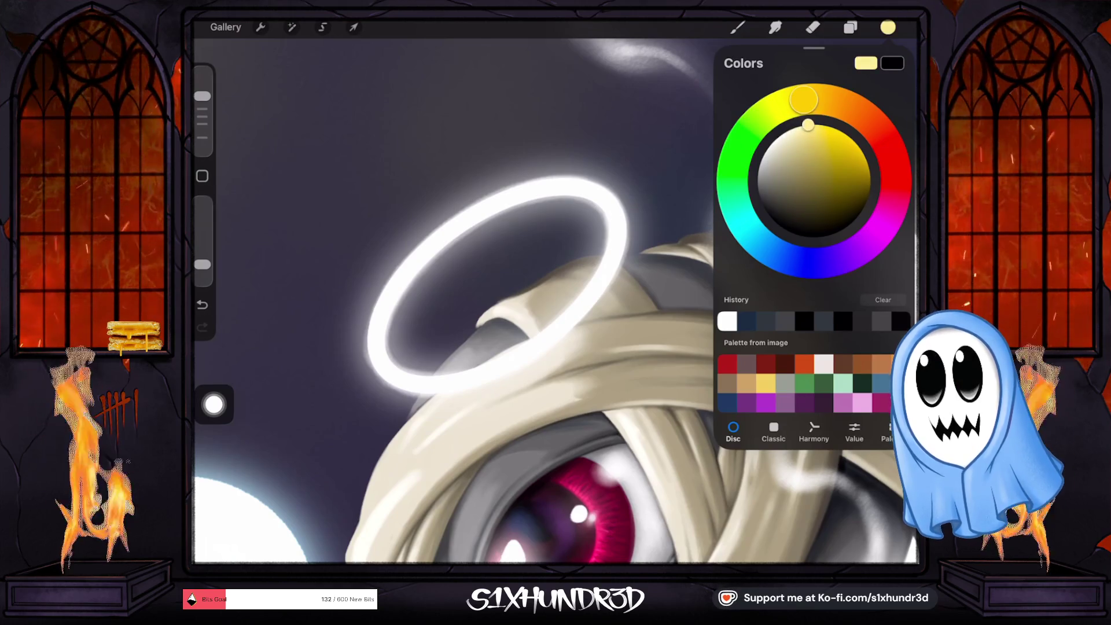
click(850, 27)
click(894, 62)
click(591, 299)
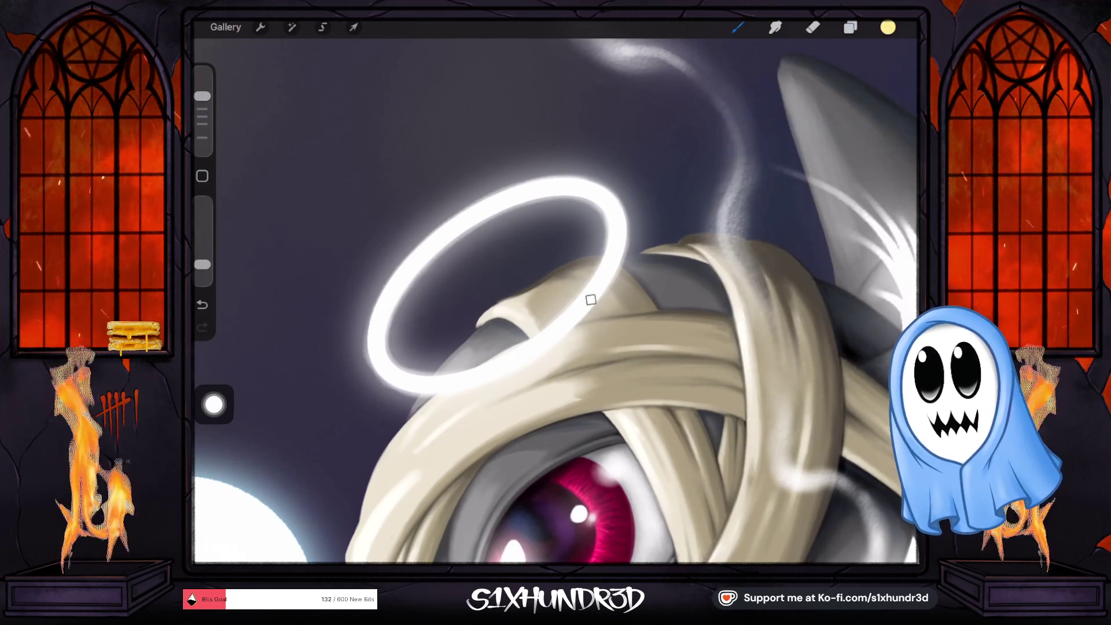
Step: Make the yellow paler and set the brush to 49% size with higher opacity
drag(202, 96, 202, 87)
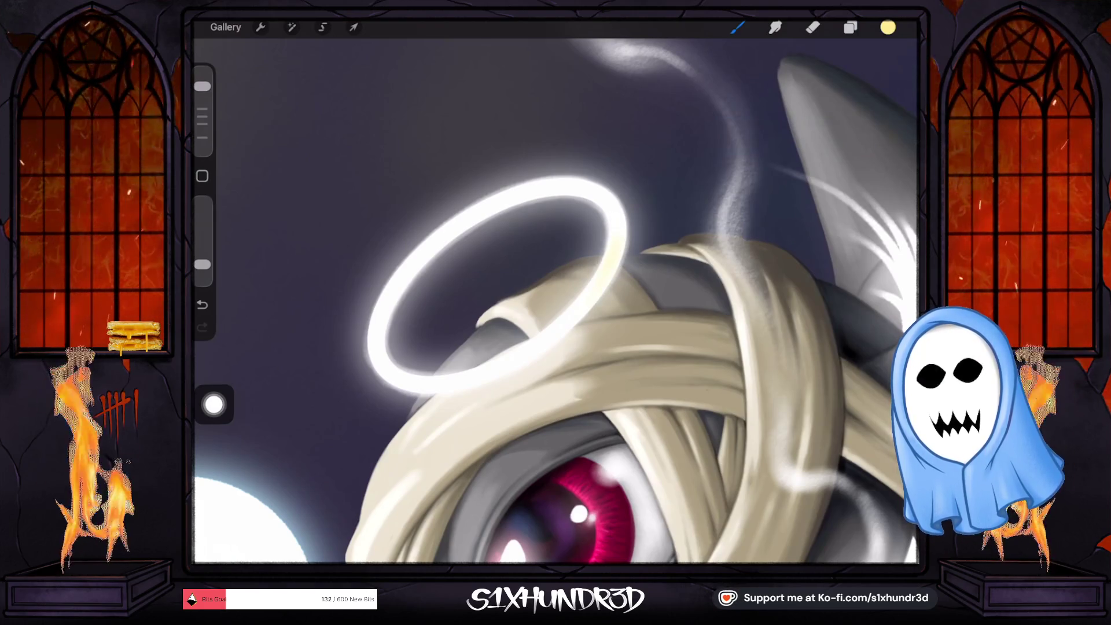
click(888, 27)
drag(808, 127, 797, 127)
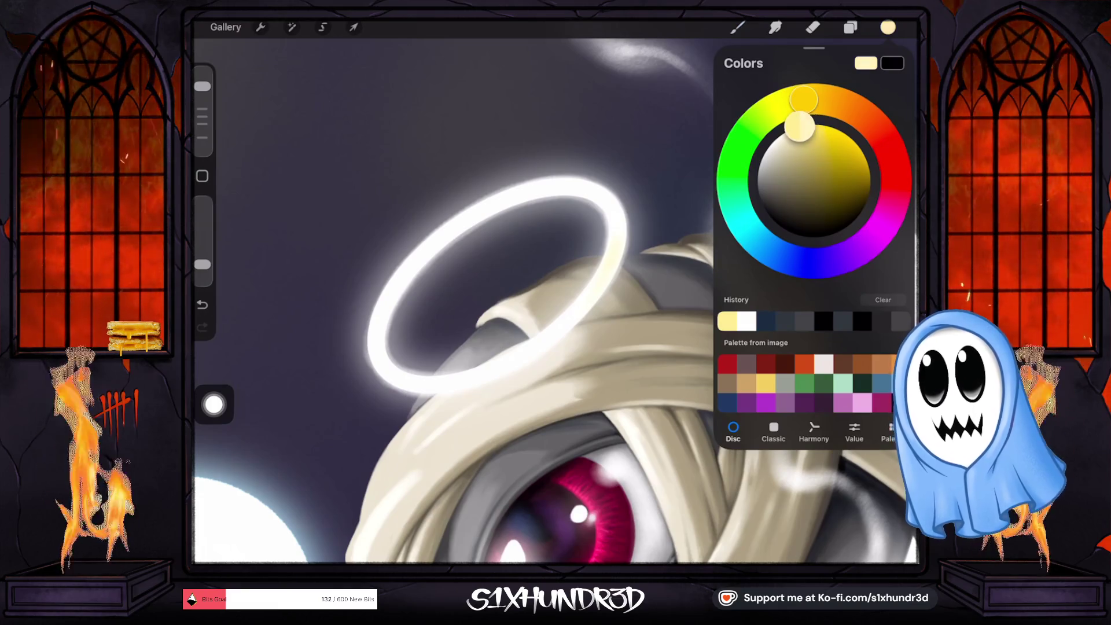
click(850, 27)
click(739, 135)
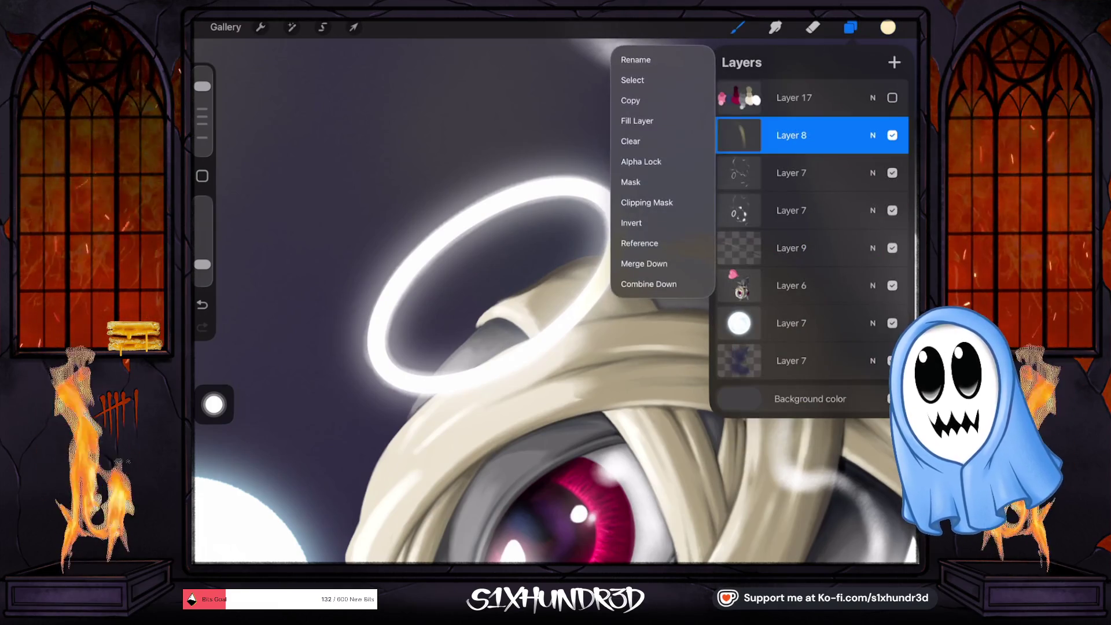
click(617, 246)
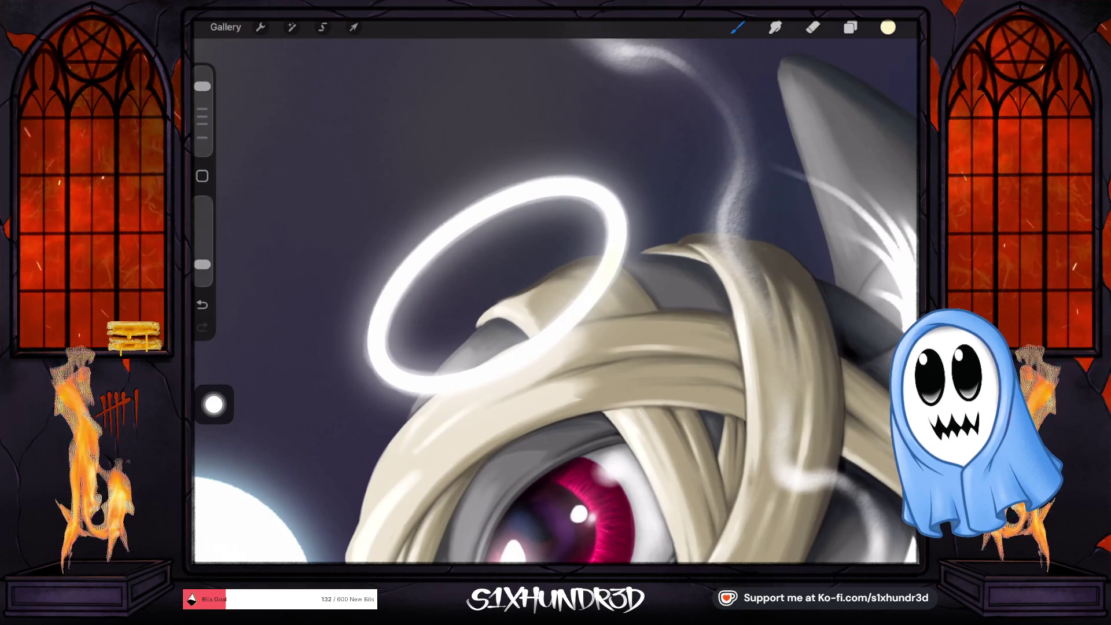
drag(202, 86, 202, 93)
drag(202, 265, 202, 238)
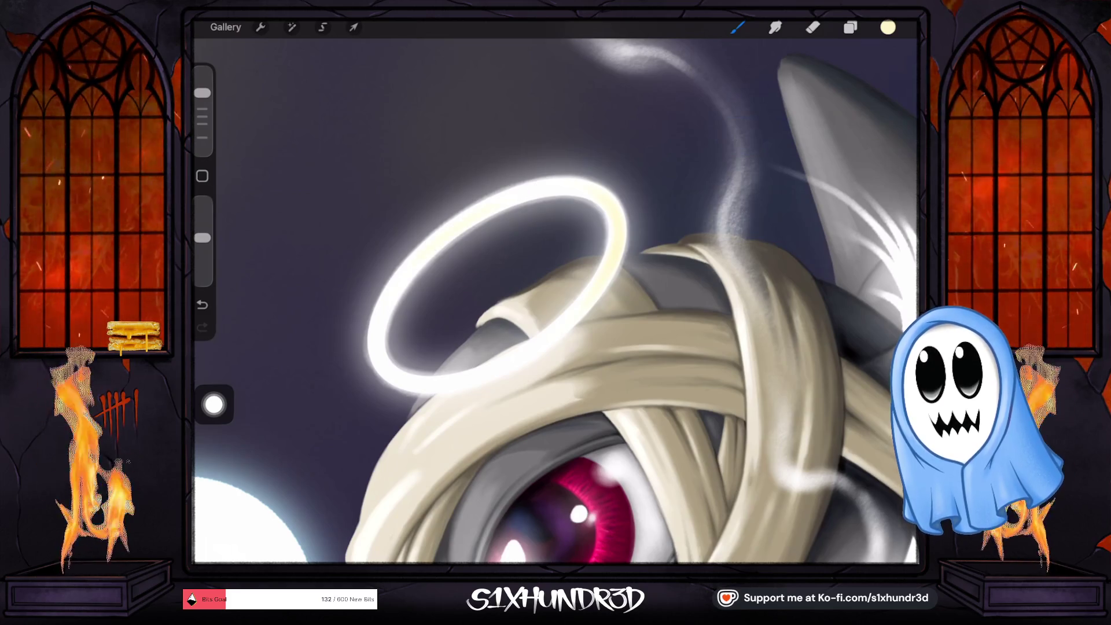
scroll(555, 301, down, 5)
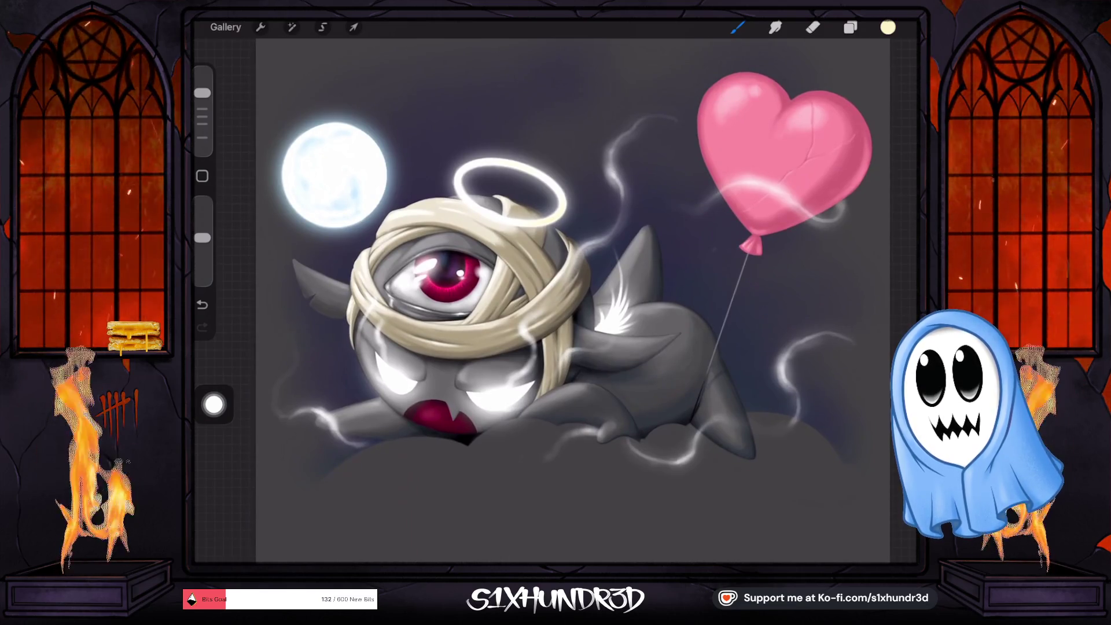
Step: Try white, return to the cream colour, and select Layer 6 with the creature
click(888, 27)
drag(797, 127, 770, 146)
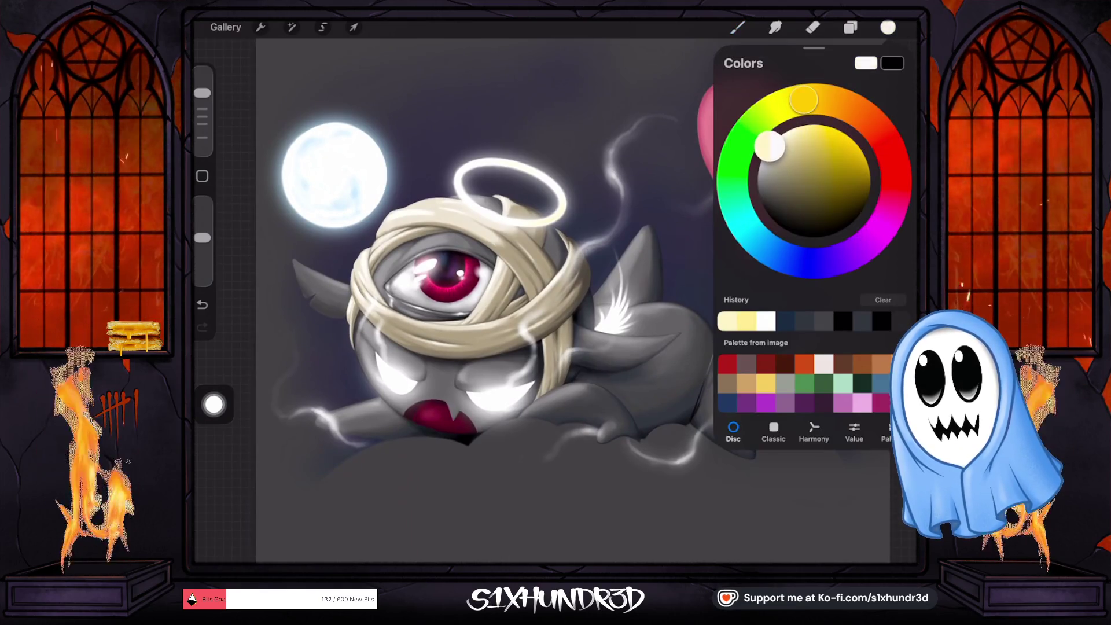
click(728, 321)
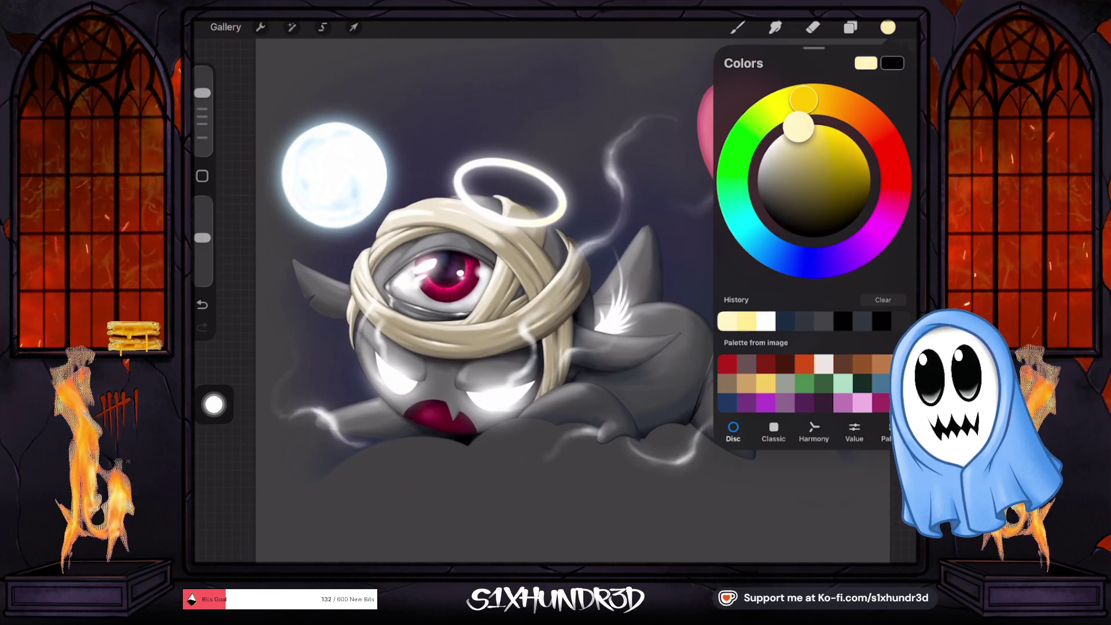
click(850, 27)
click(804, 286)
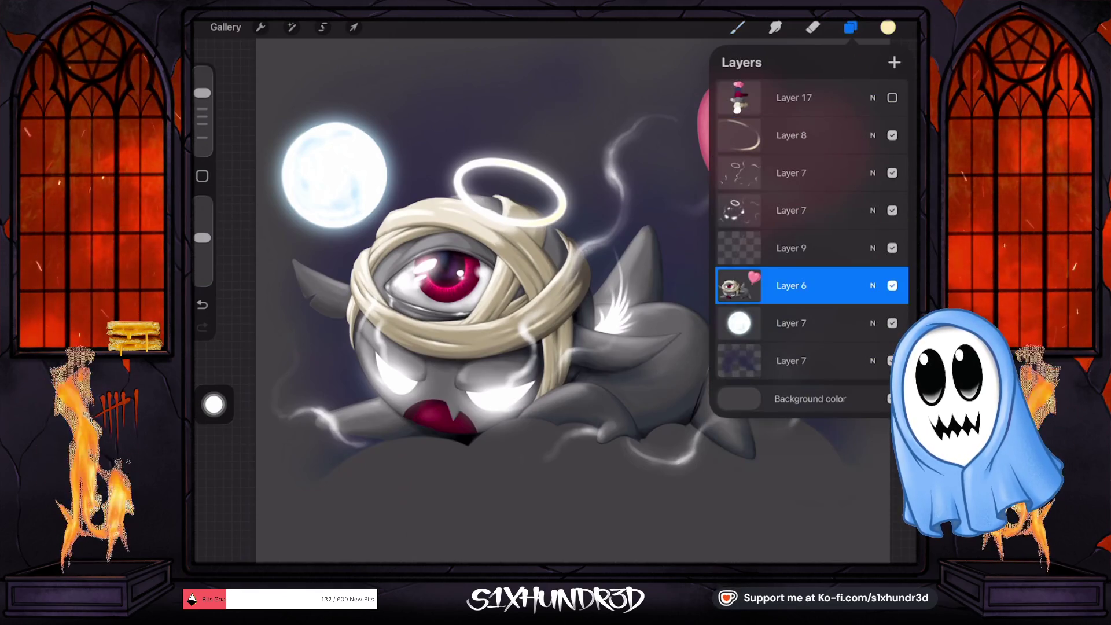
scroll(439, 301, up, 5)
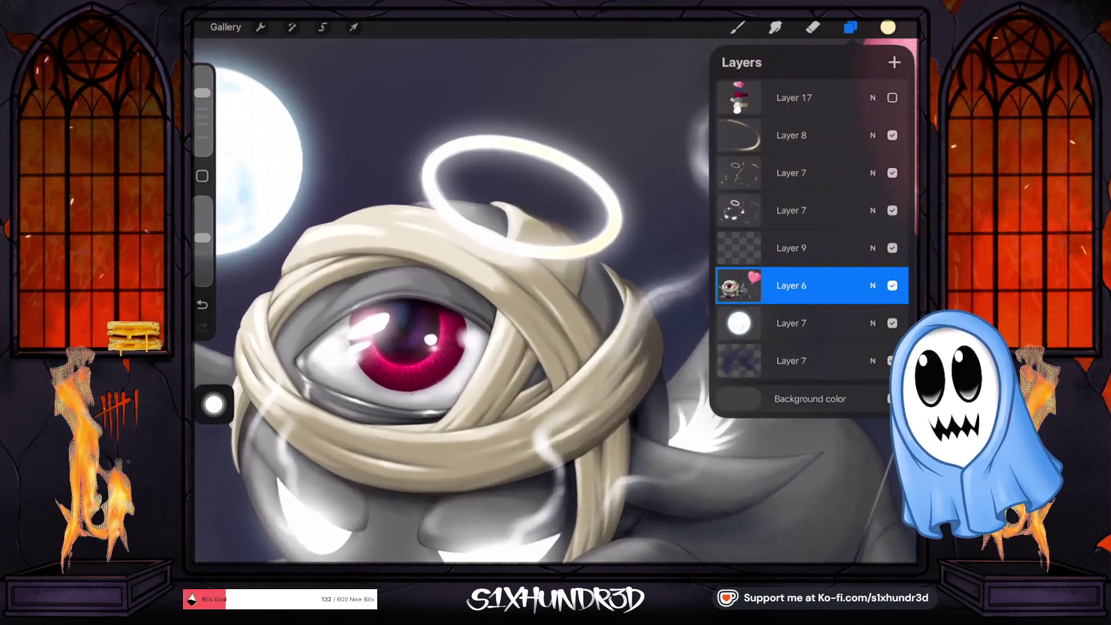
click(850, 27)
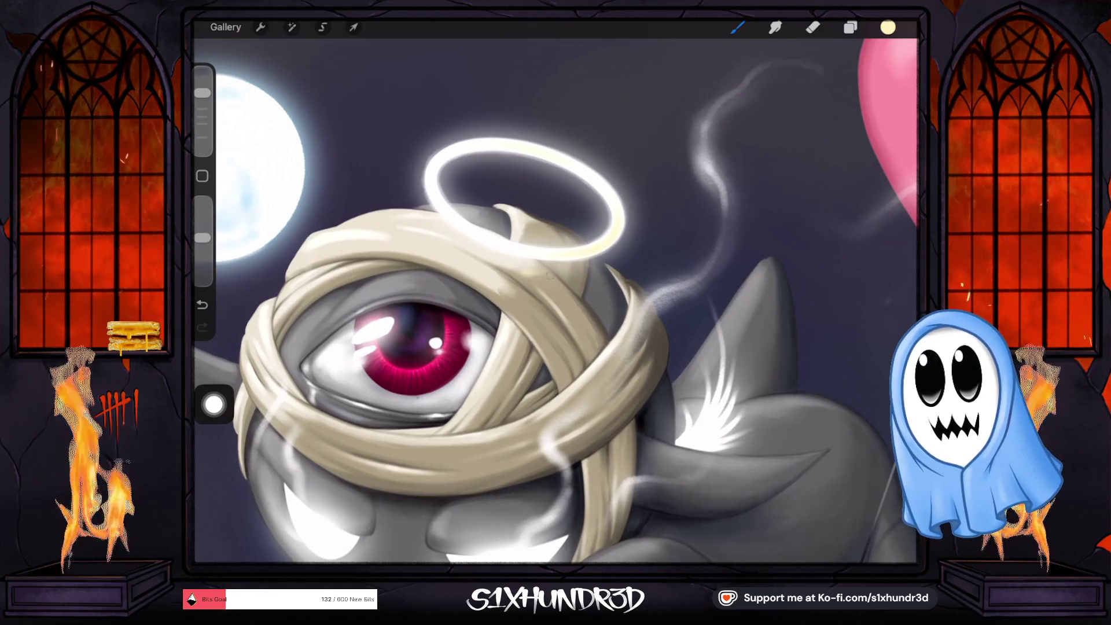
Step: Pick a near-white colour, undo the last paint stroke, and raise the brush opacity
click(888, 28)
click(774, 141)
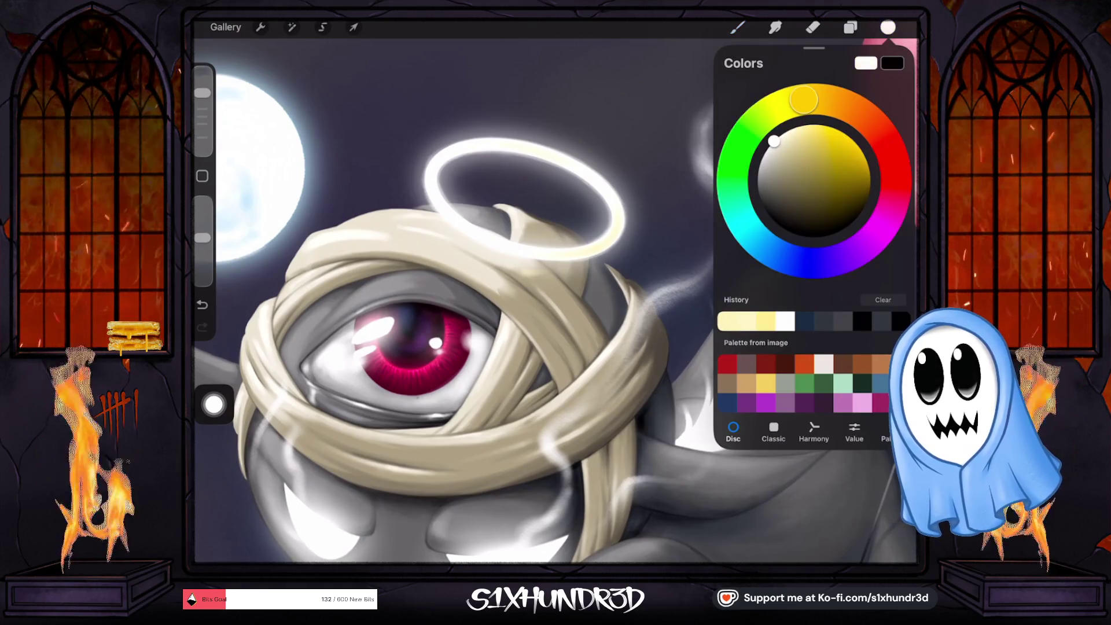
key(ctrl+z)
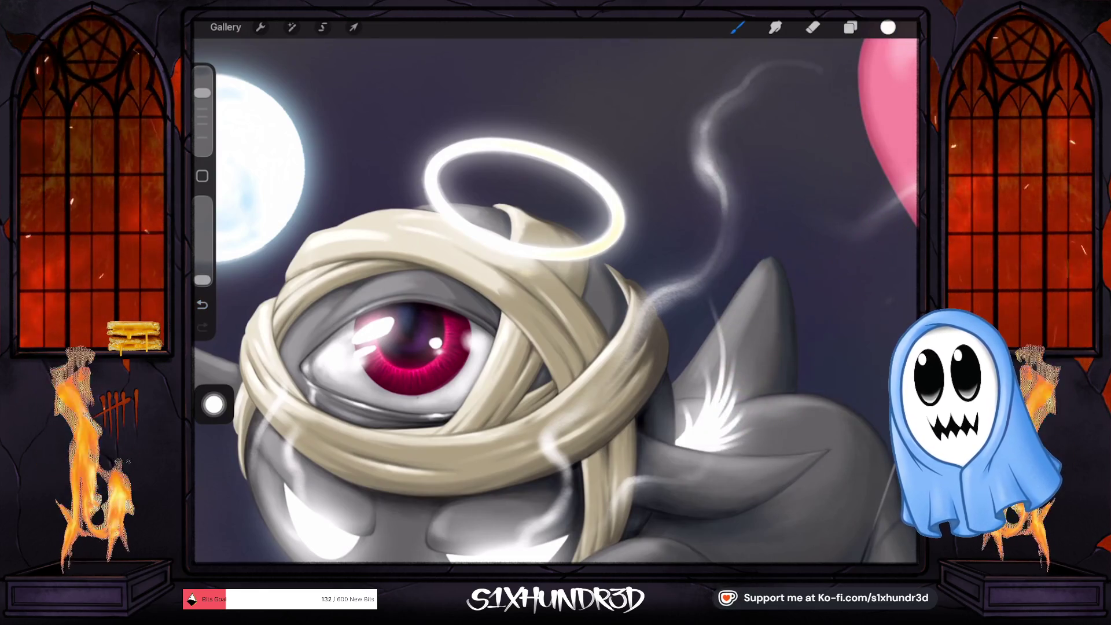
drag(202, 280, 203, 236)
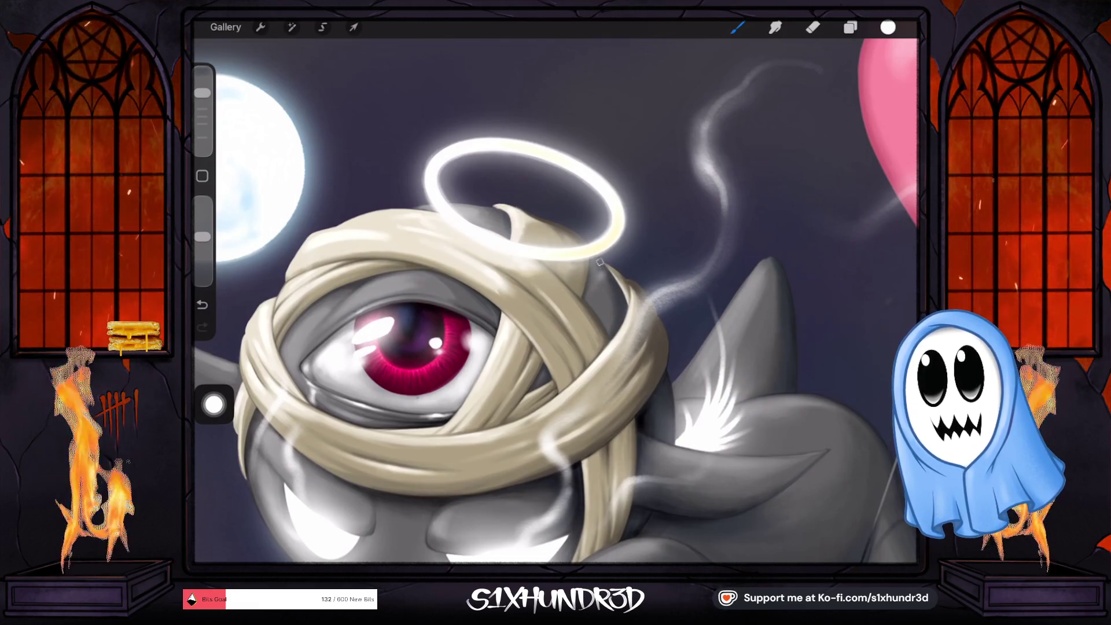
scroll(556, 289, down, 5)
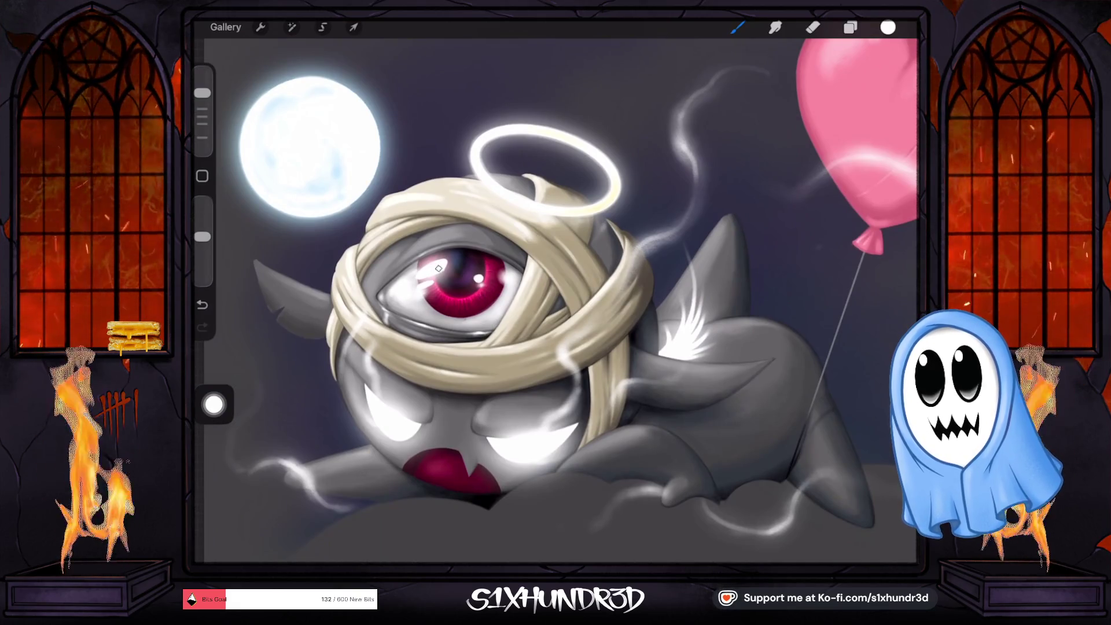
scroll(451, 299, up, 5)
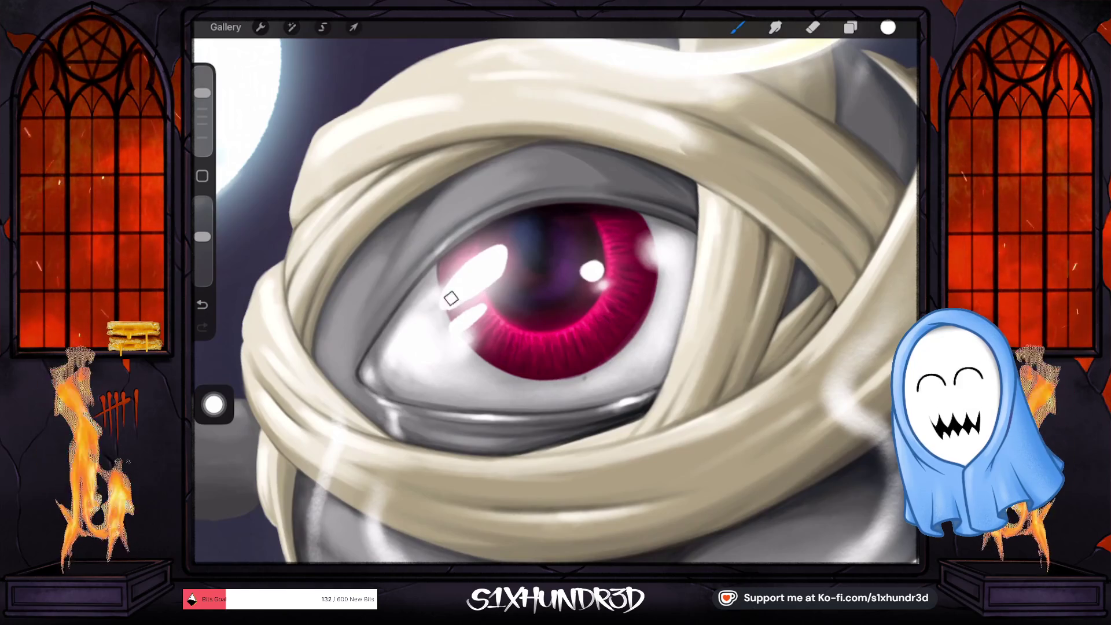
Step: Bring the brush size down to about 10% and nudge the opacity slightly lower
drag(202, 93, 202, 108)
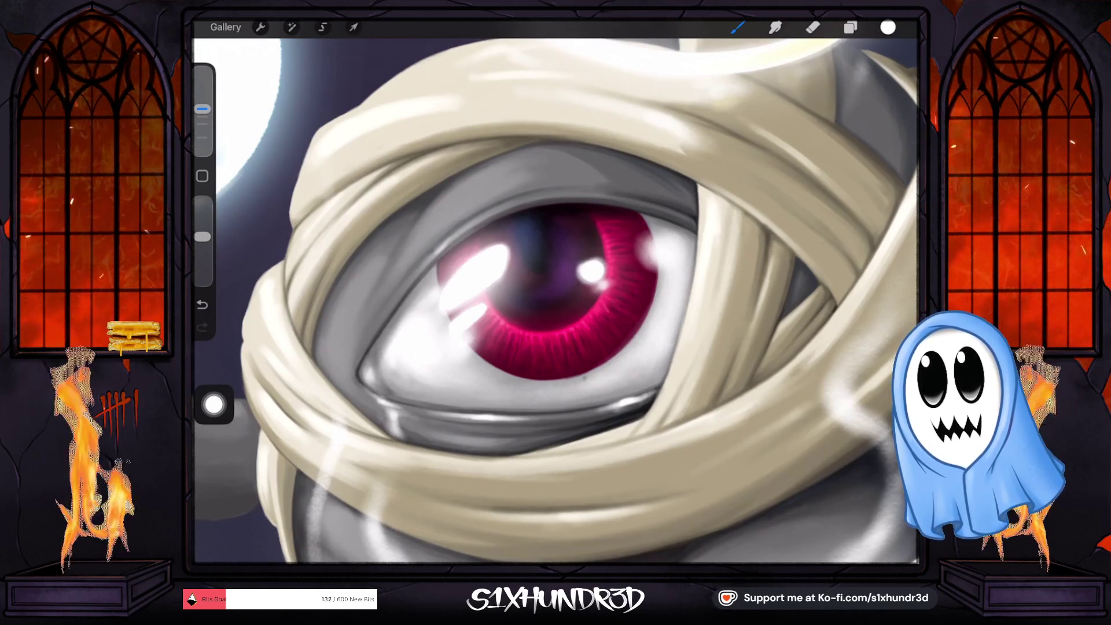
drag(202, 109, 202, 117)
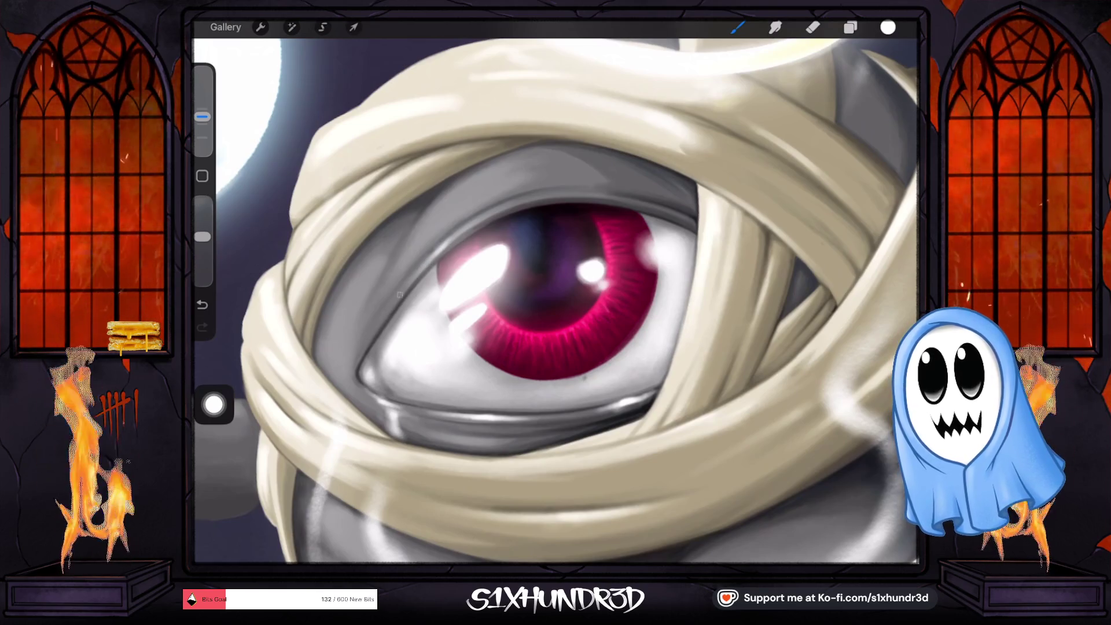
drag(202, 116, 202, 102)
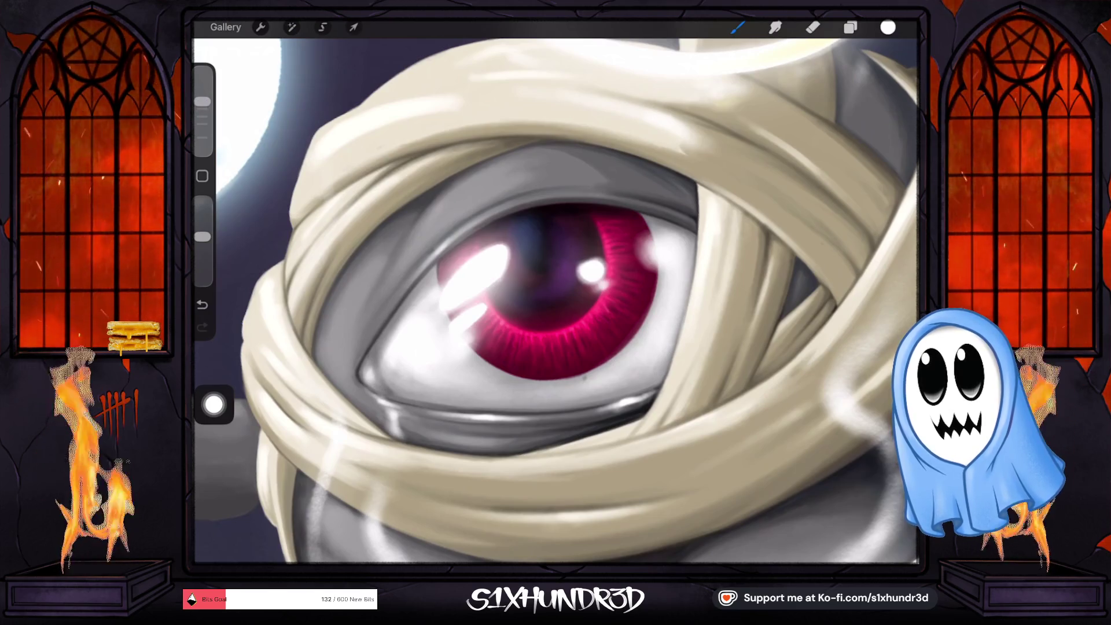
drag(202, 237, 202, 242)
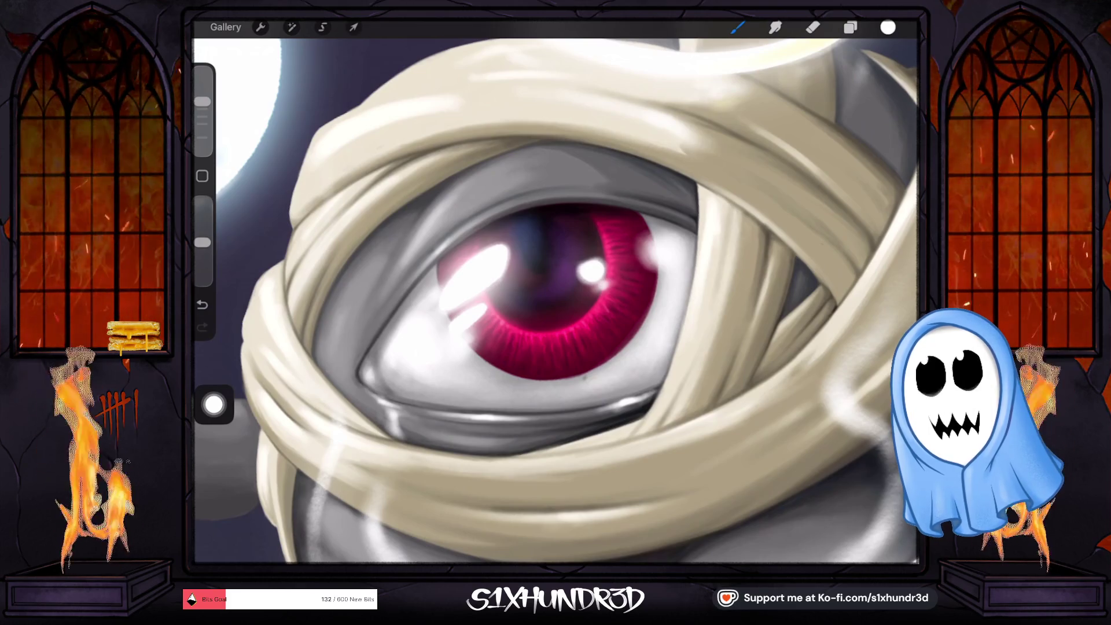
drag(202, 101, 202, 108)
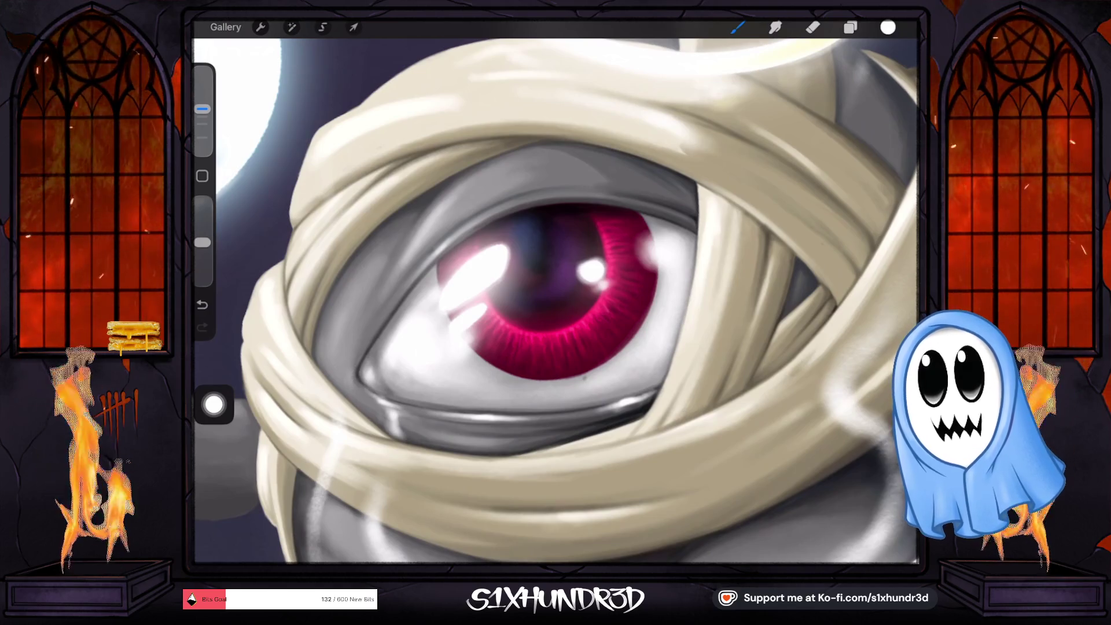
drag(202, 109, 202, 124)
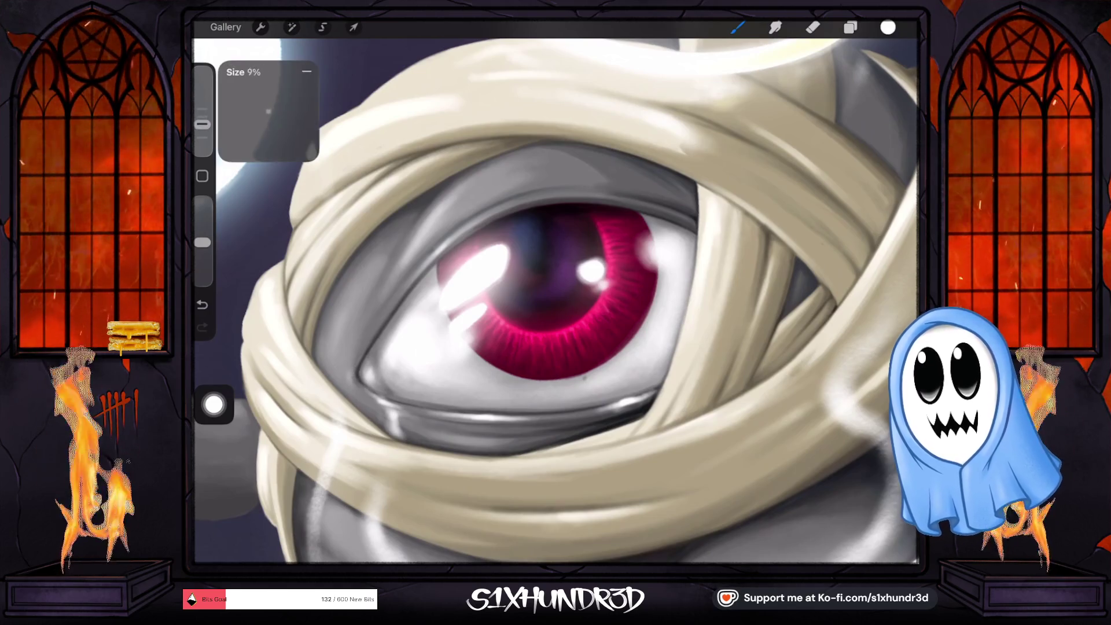
scroll(556, 301, up, 3)
scroll(556, 301, up, 3)
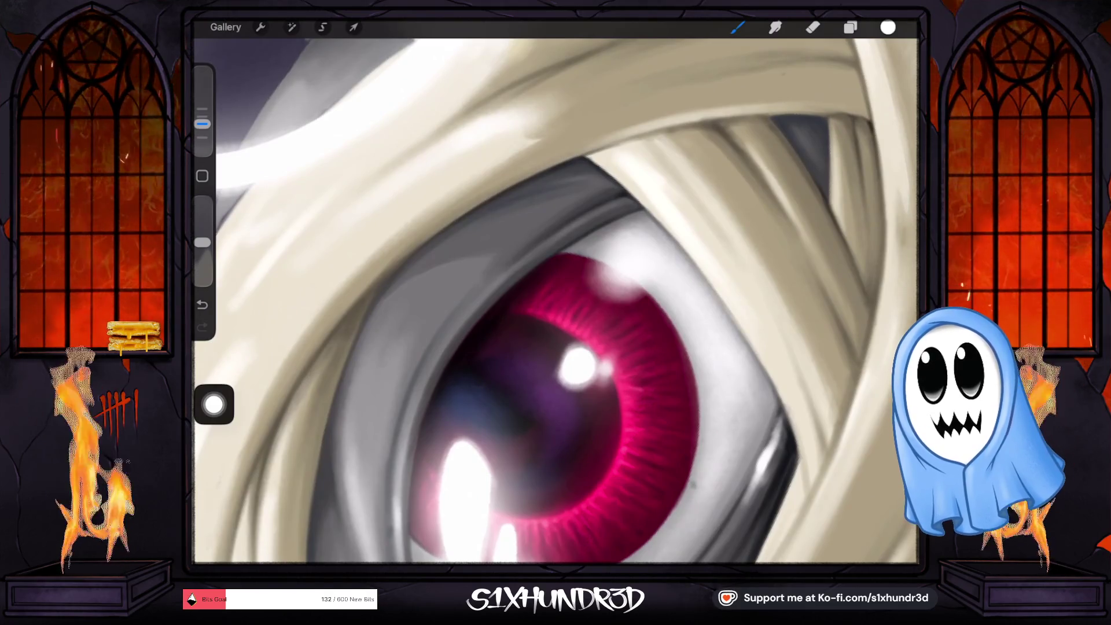
click(202, 124)
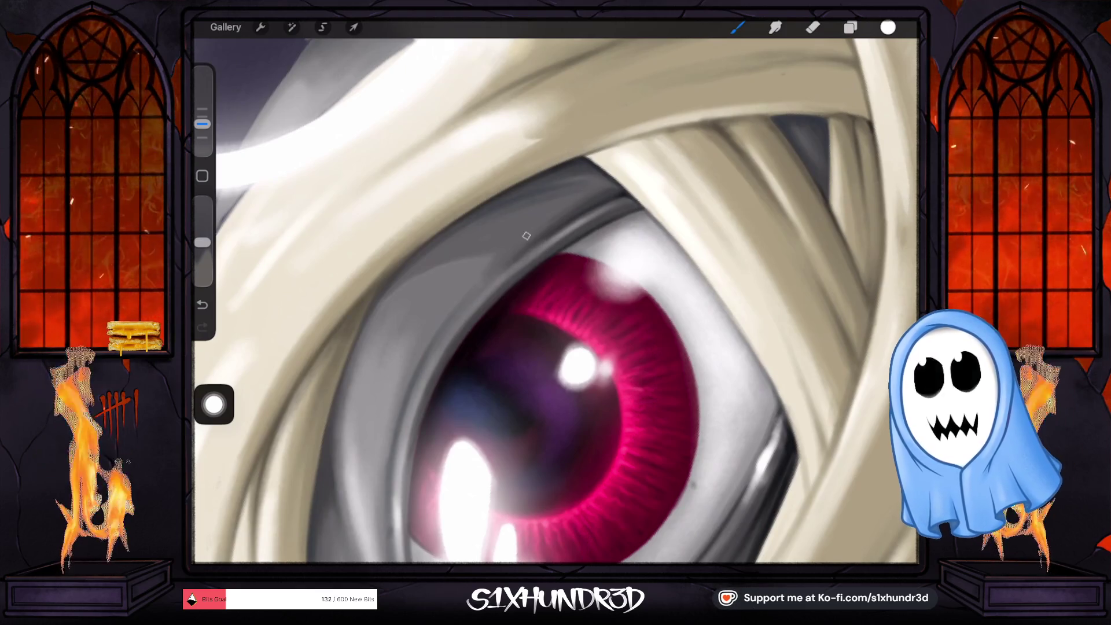
scroll(526, 236, down, 5)
scroll(556, 301, down, 3)
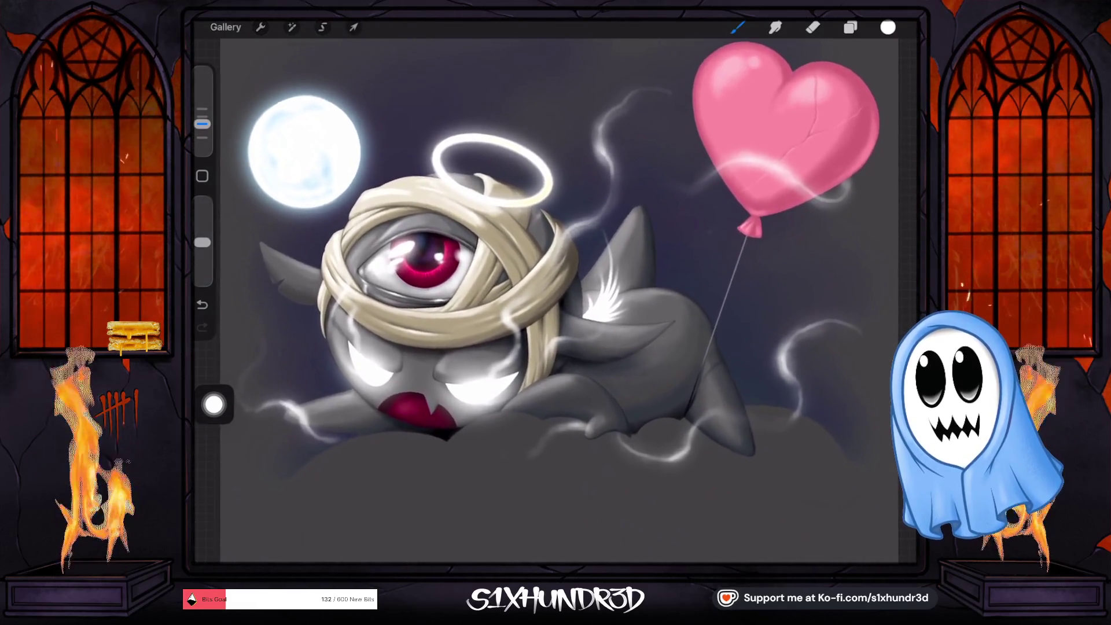
scroll(556, 301, down, 2)
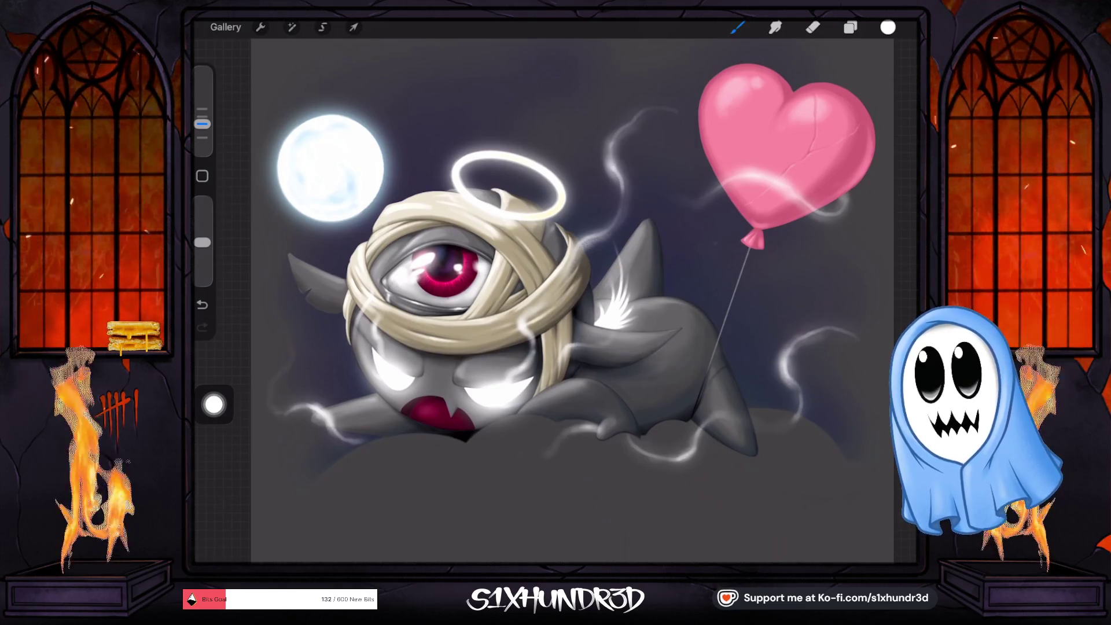
scroll(556, 301, down, 2)
scroll(555, 301, down, 1)
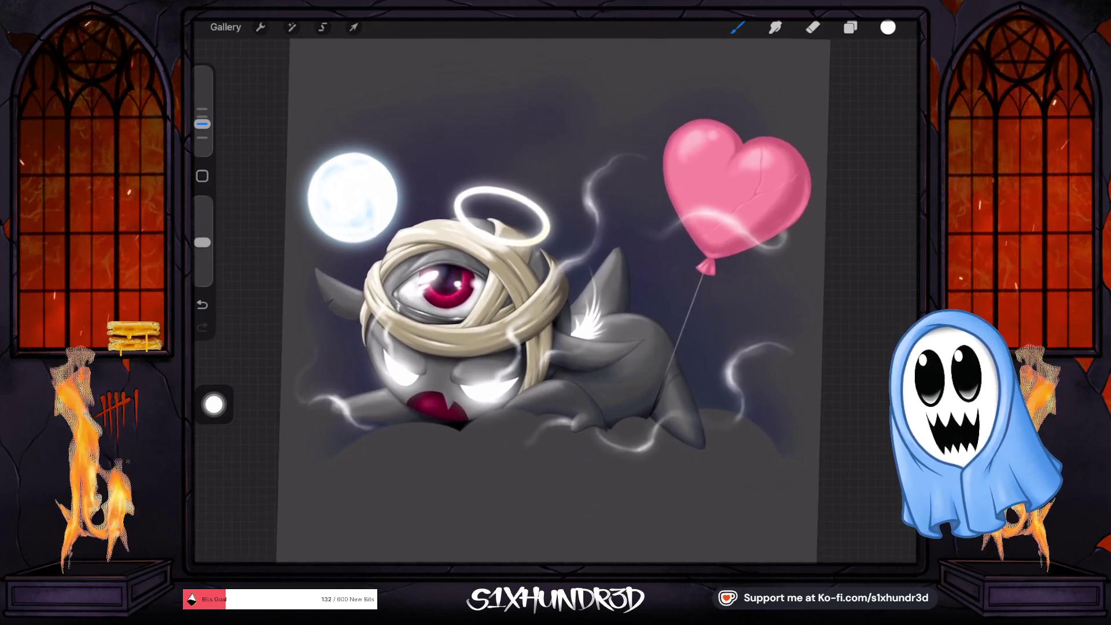
scroll(556, 301, up, 2)
scroll(556, 301, up, 2)
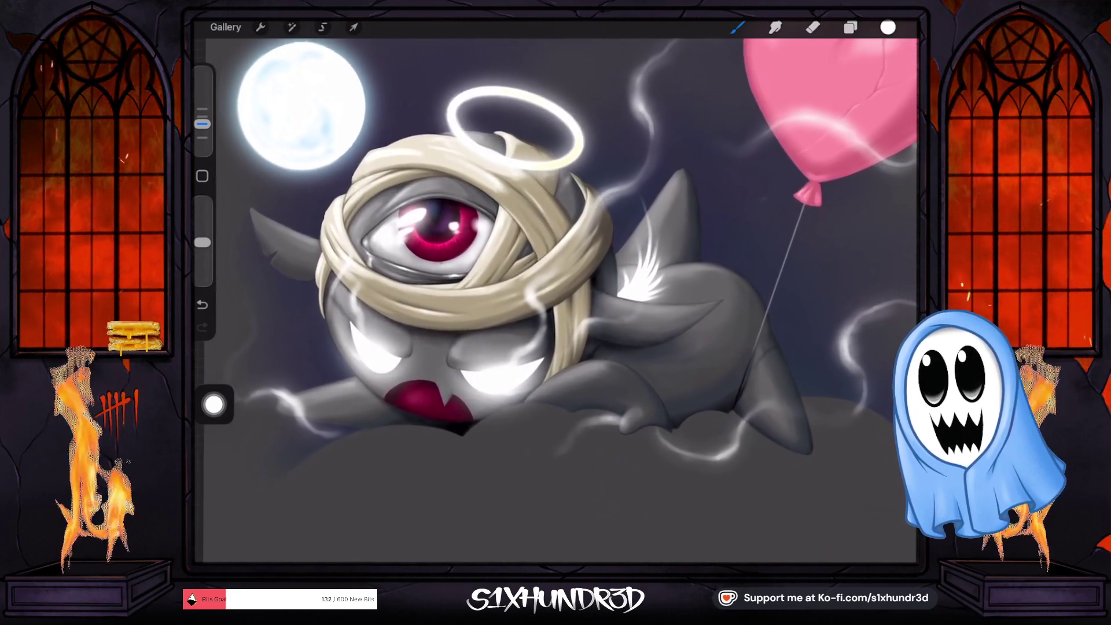
scroll(555, 301, down, 2)
scroll(556, 301, down, 2)
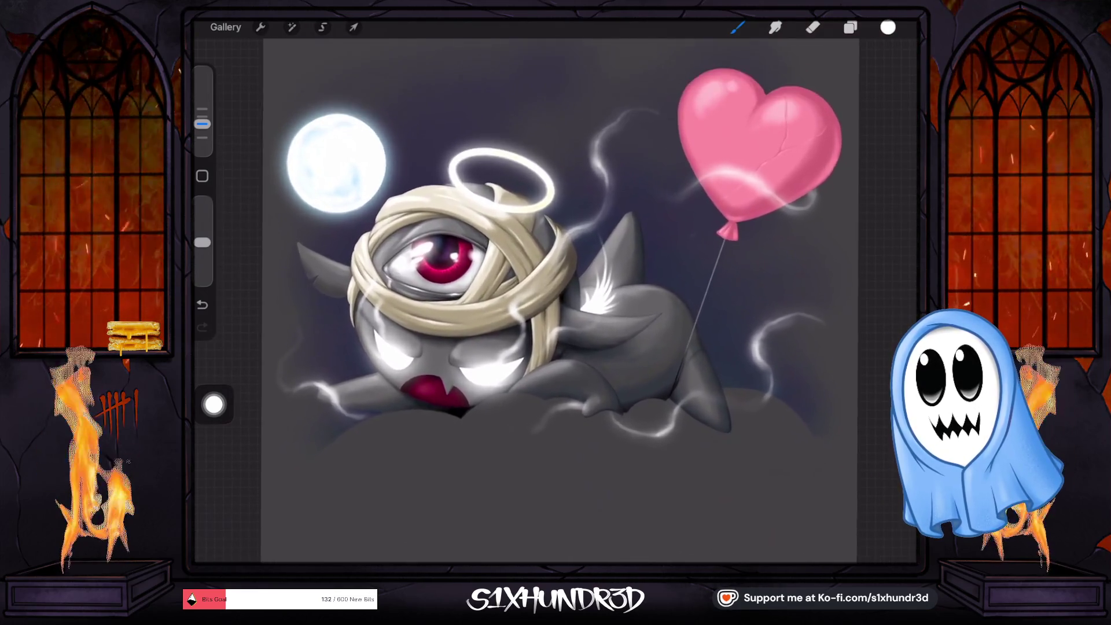
scroll(555, 300, down, 1)
scroll(555, 301, down, 1)
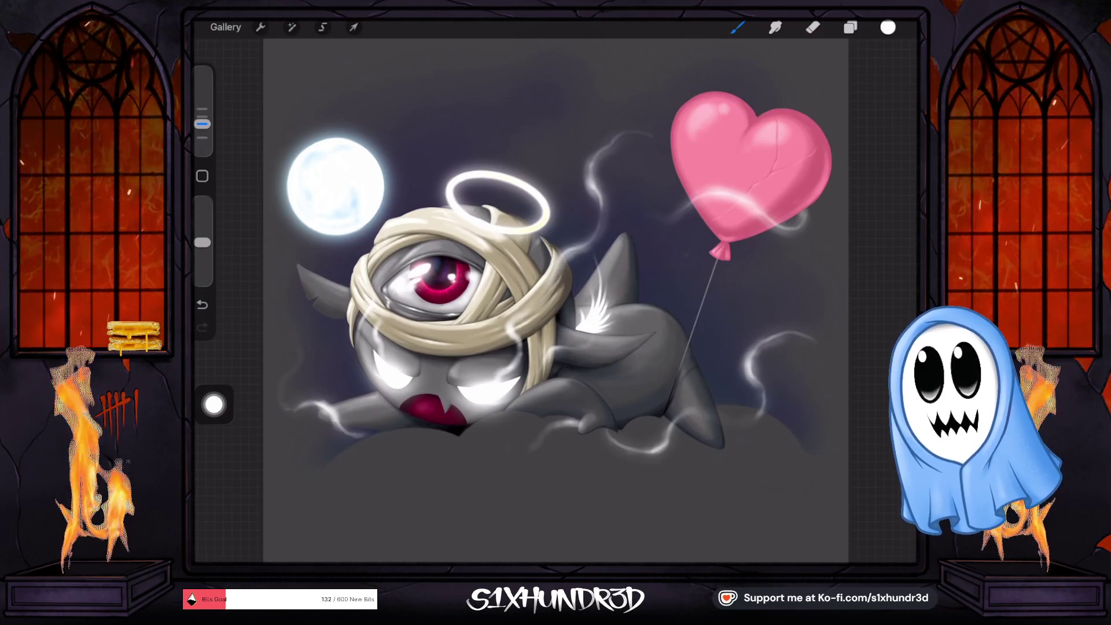
scroll(556, 301, up, 1)
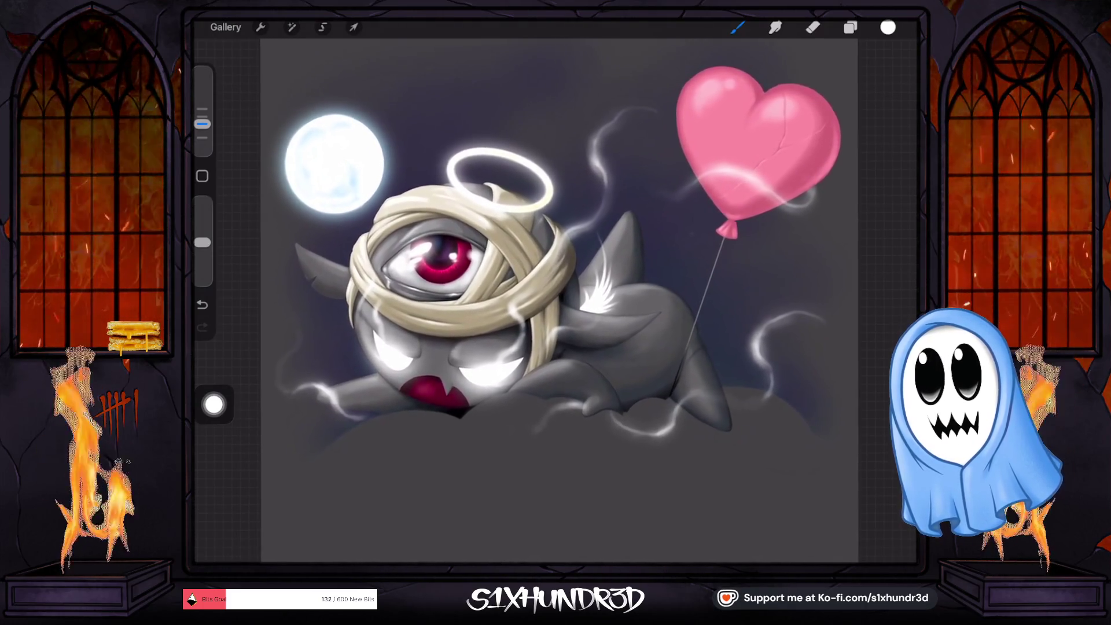
scroll(567, 255, up, 1)
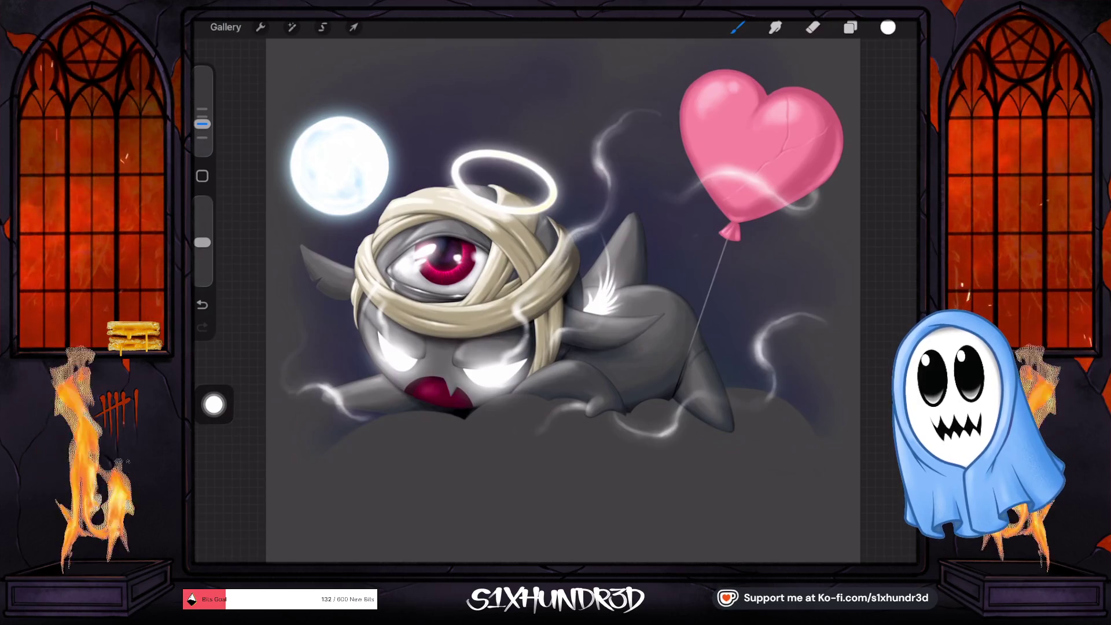
scroll(753, 156, up, 3)
Step: Choose the layer to paint on and keep the Ghosty Sketch Round brush
scroll(753, 156, up, 3)
scroll(752, 156, up, 2)
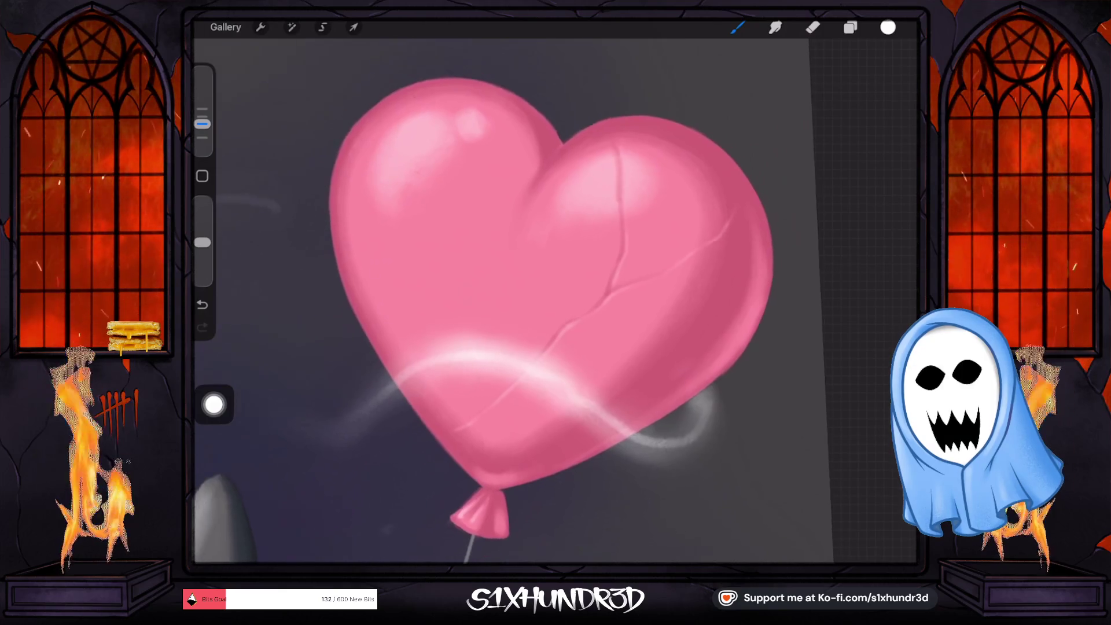
scroll(555, 289, down, 3)
scroll(556, 289, down, 2)
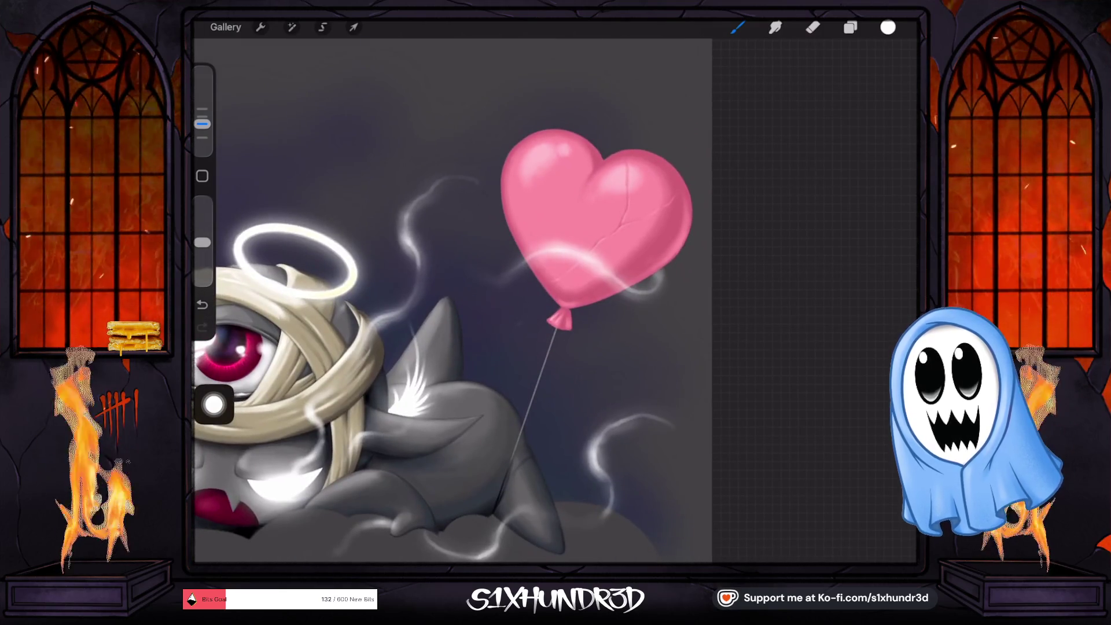
click(887, 27)
click(850, 27)
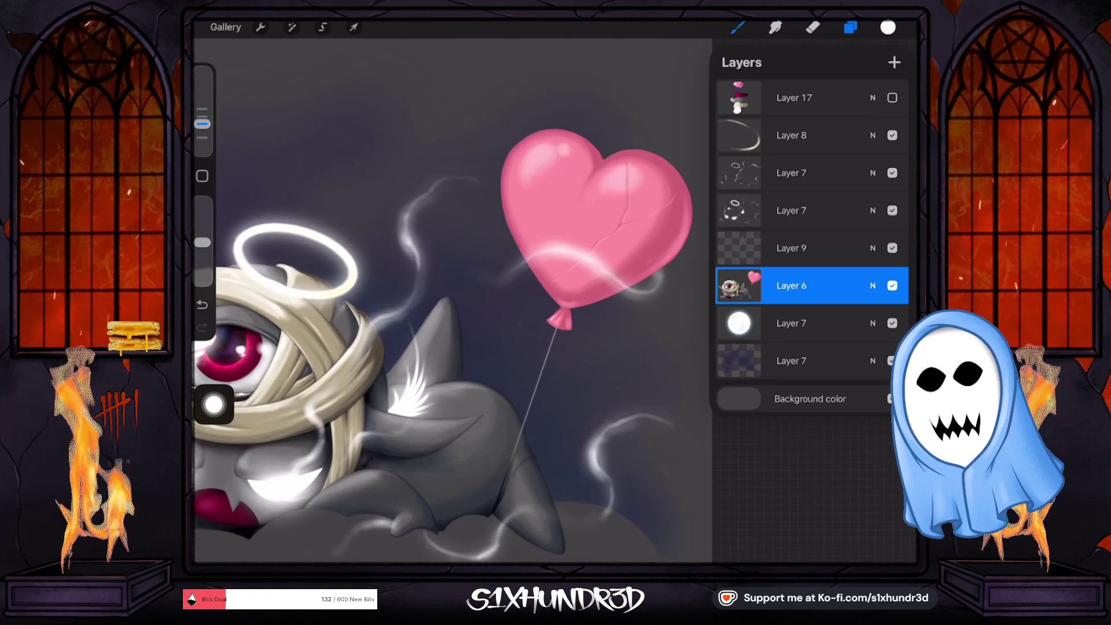
click(791, 173)
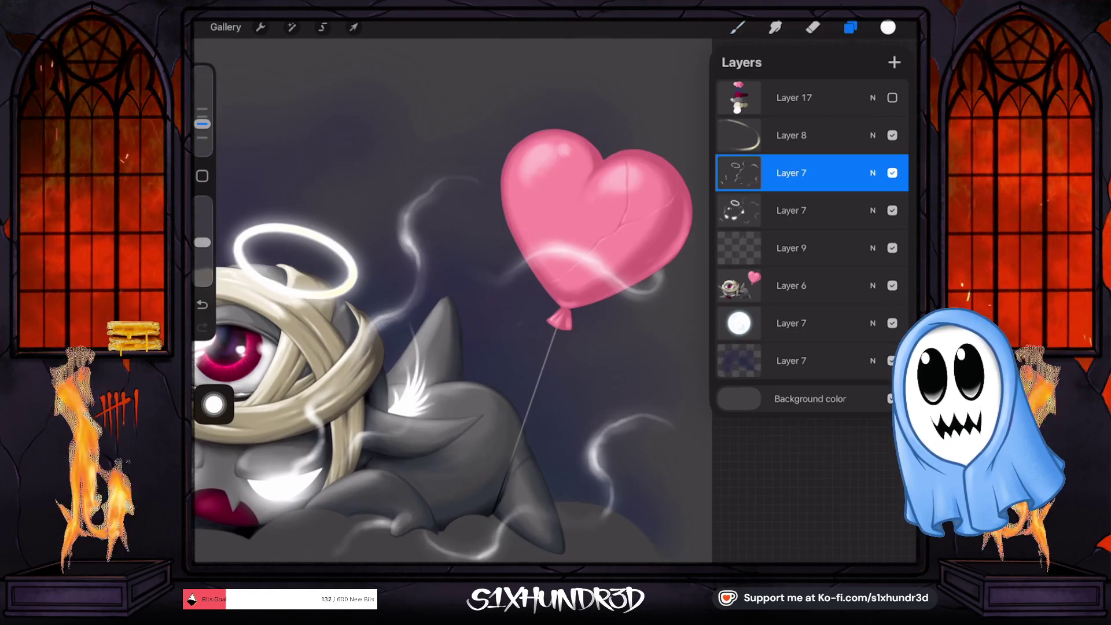
click(791, 134)
click(738, 28)
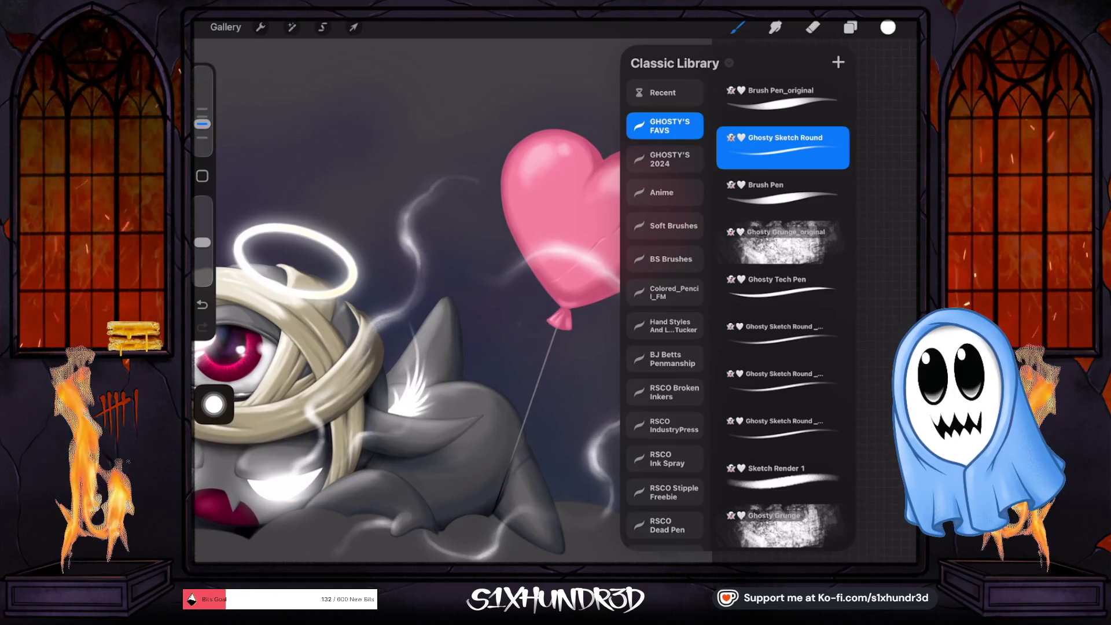
click(737, 27)
click(888, 27)
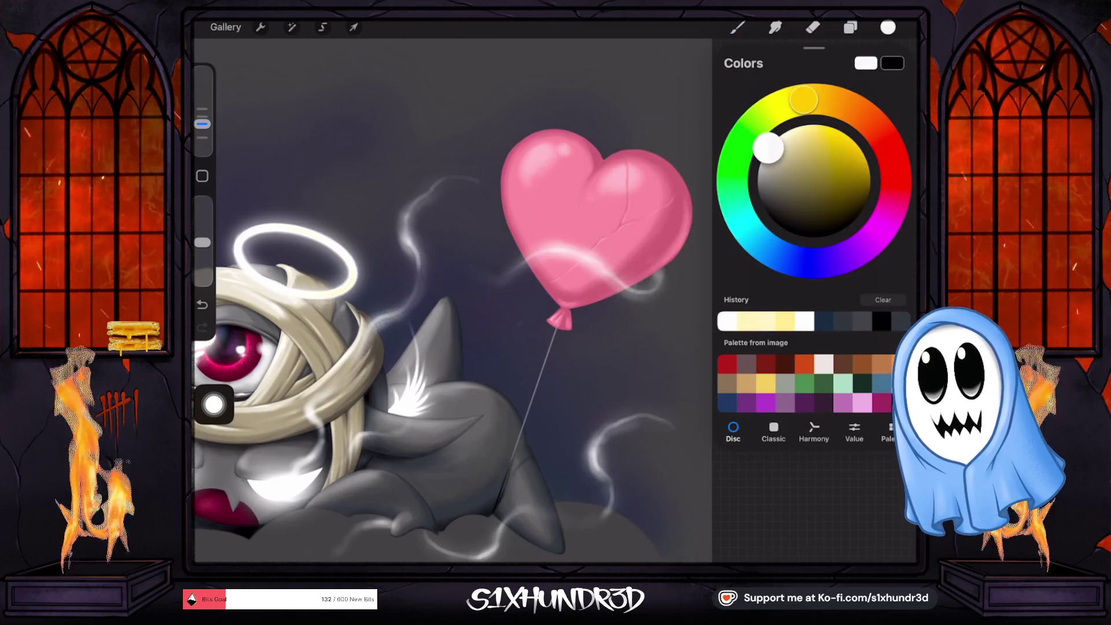
Step: Set the brush to 16% size and paint a brighter, opaque stroke across the heart's crack
drag(202, 123, 202, 117)
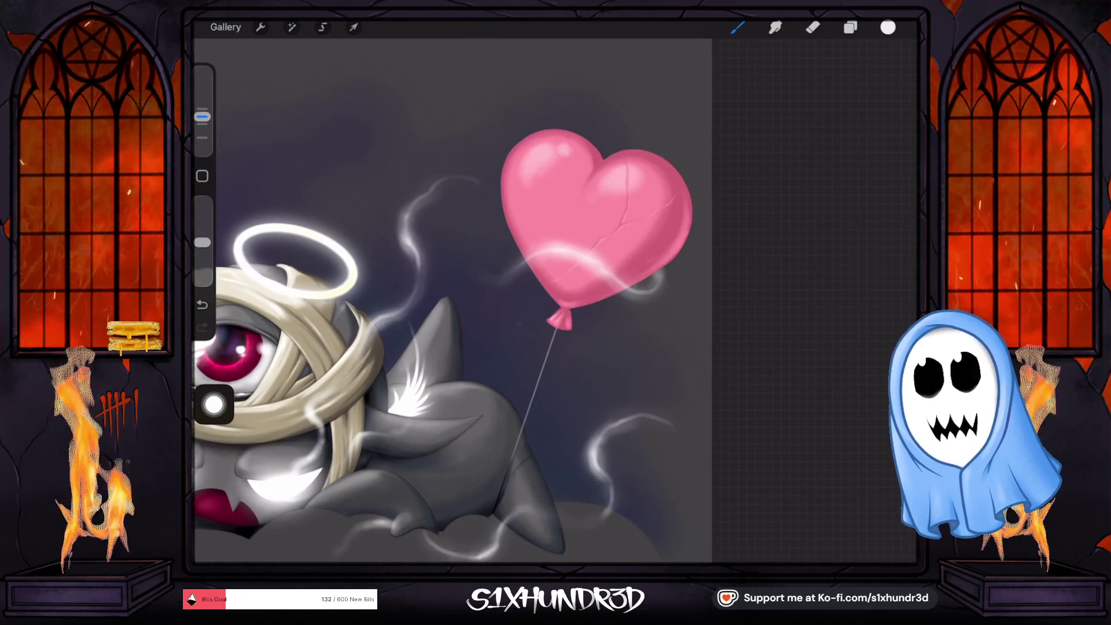
scroll(596, 220, up, 3)
scroll(596, 219, up, 3)
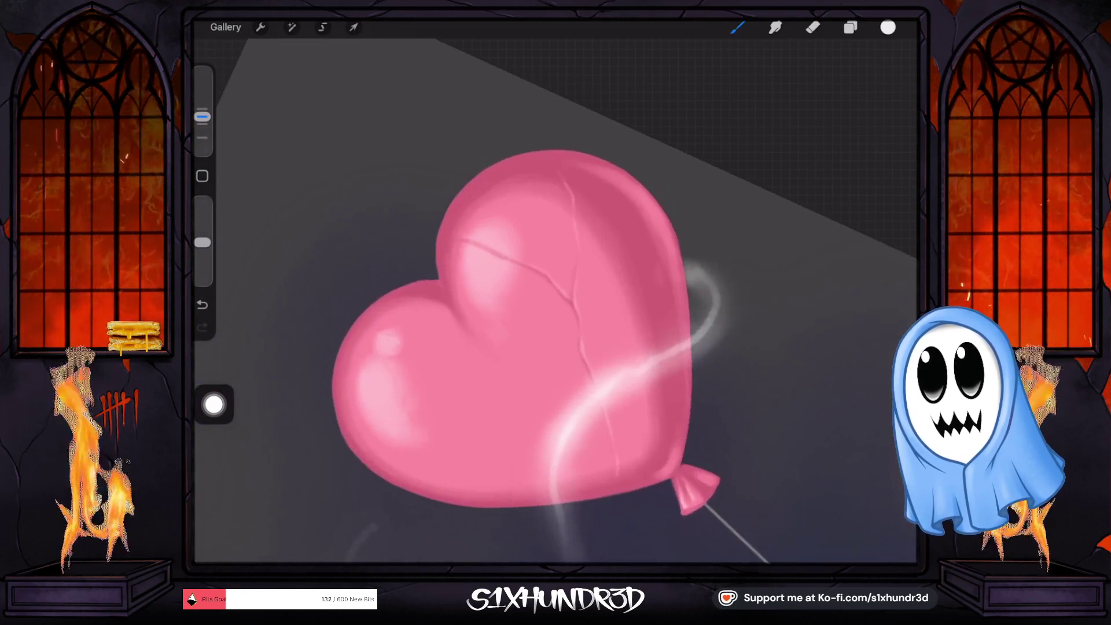
scroll(596, 220, up, 3)
drag(590, 294, 547, 336)
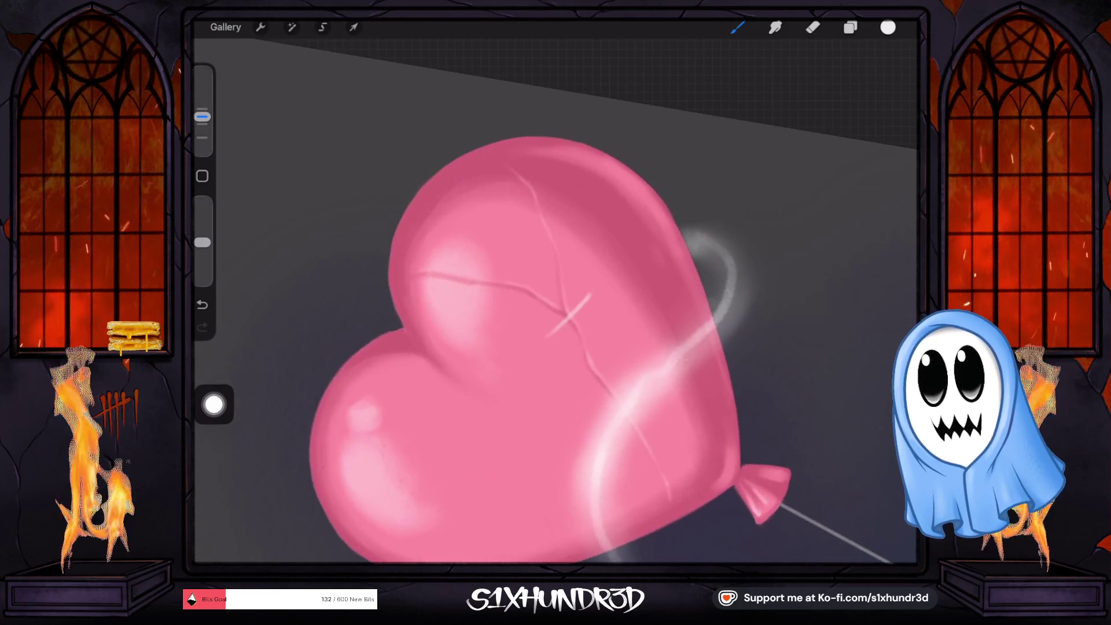
drag(202, 243, 202, 202)
drag(590, 293, 545, 337)
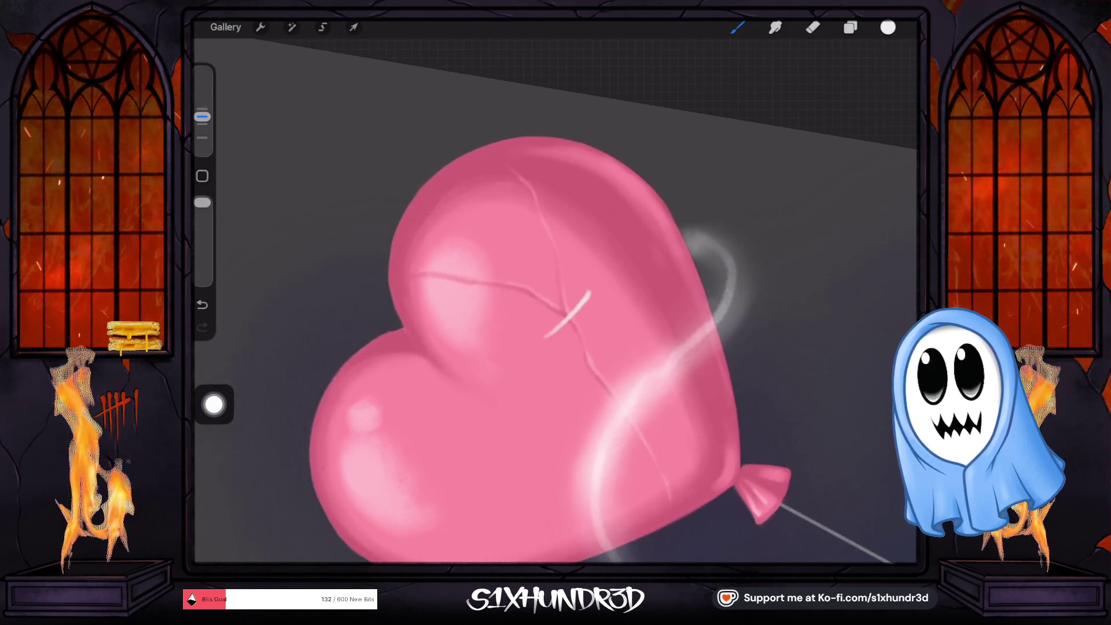
drag(202, 117, 202, 109)
drag(590, 294, 535, 344)
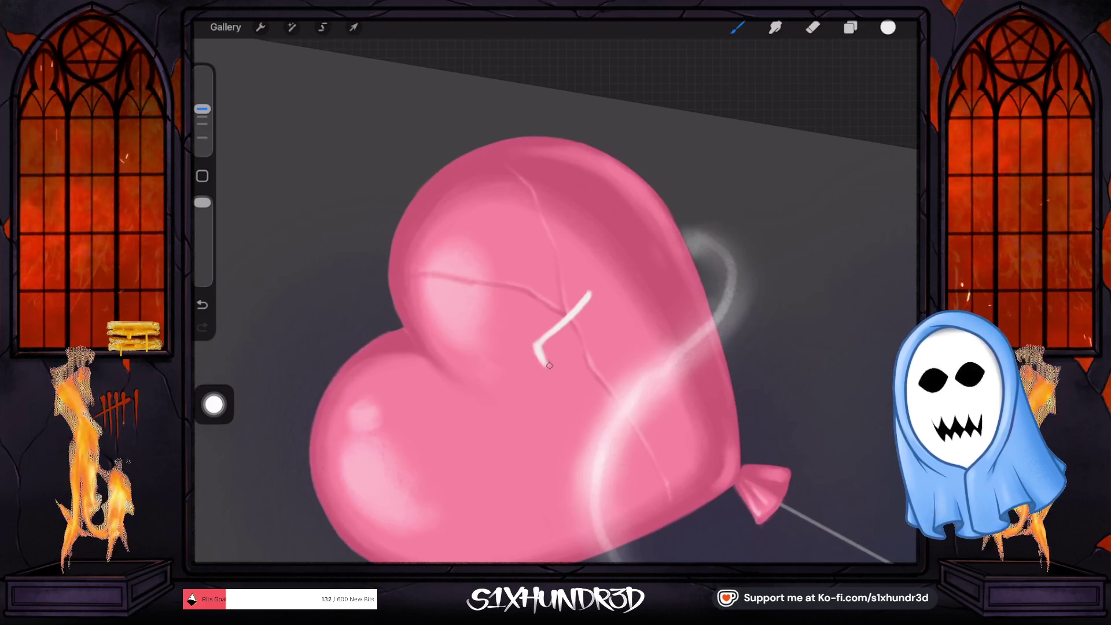
Step: Outline the bandage shape over the crack and fill it with white
drag(544, 364, 599, 318)
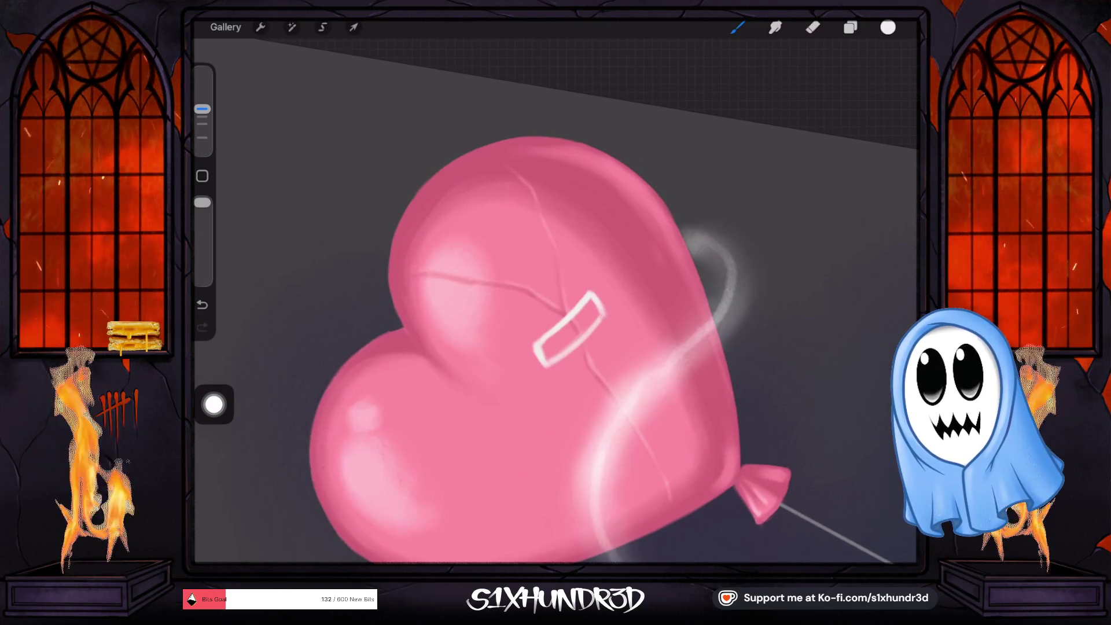
mouse_move(550, 339)
mouse_down()
mouse_move(592, 301)
mouse_move(583, 329)
mouse_move(540, 354)
mouse_up()
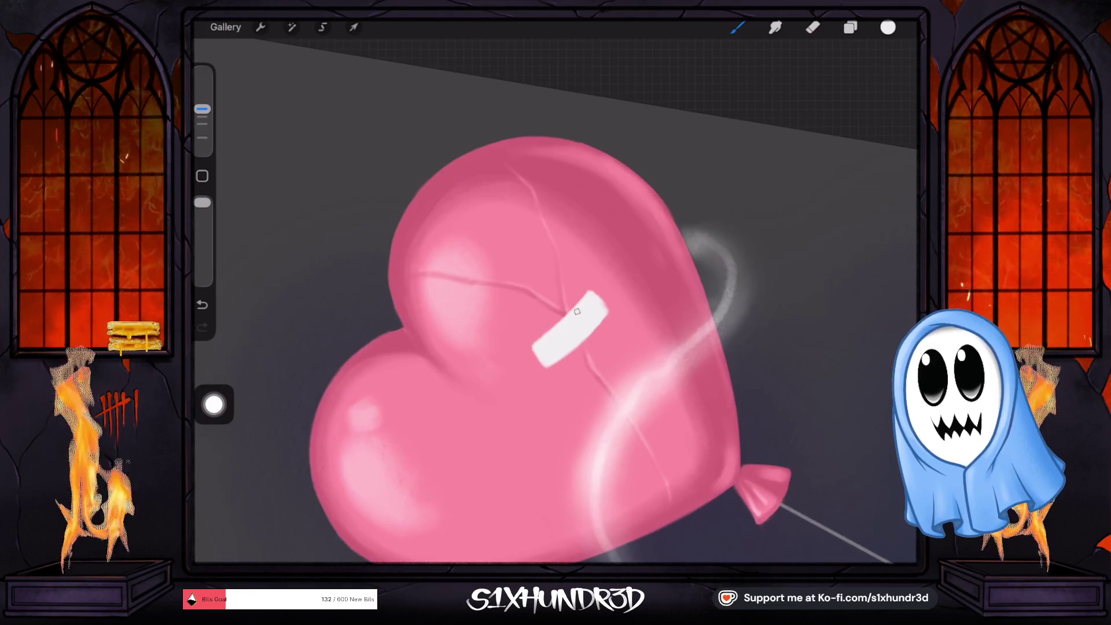
scroll(544, 313, up, 5)
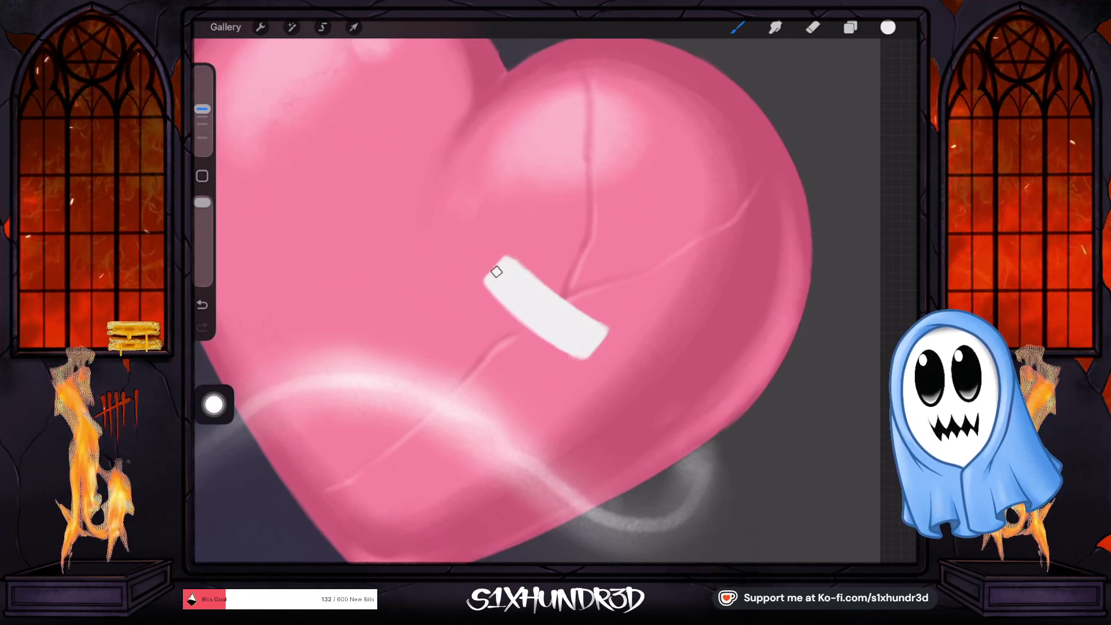
drag(602, 341, 510, 238)
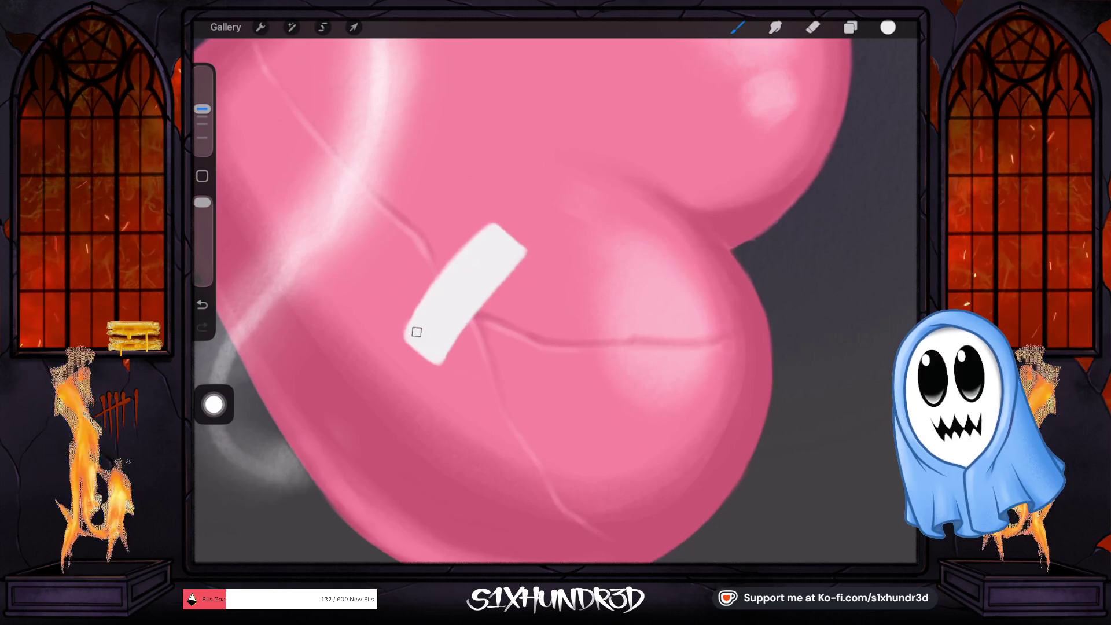
scroll(464, 257, down, 5)
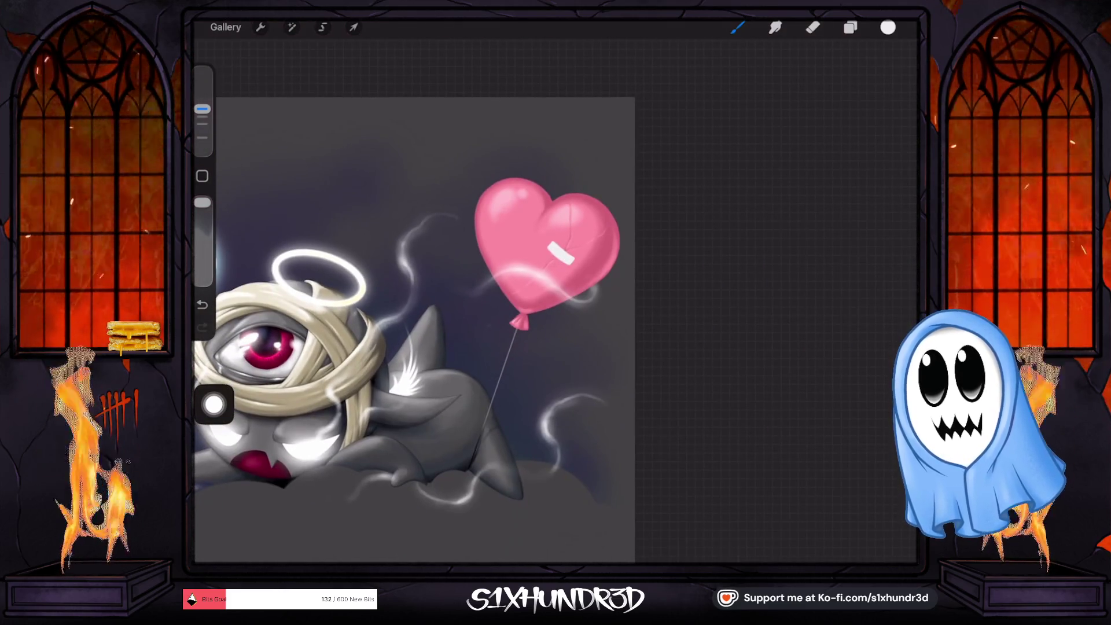
click(322, 27)
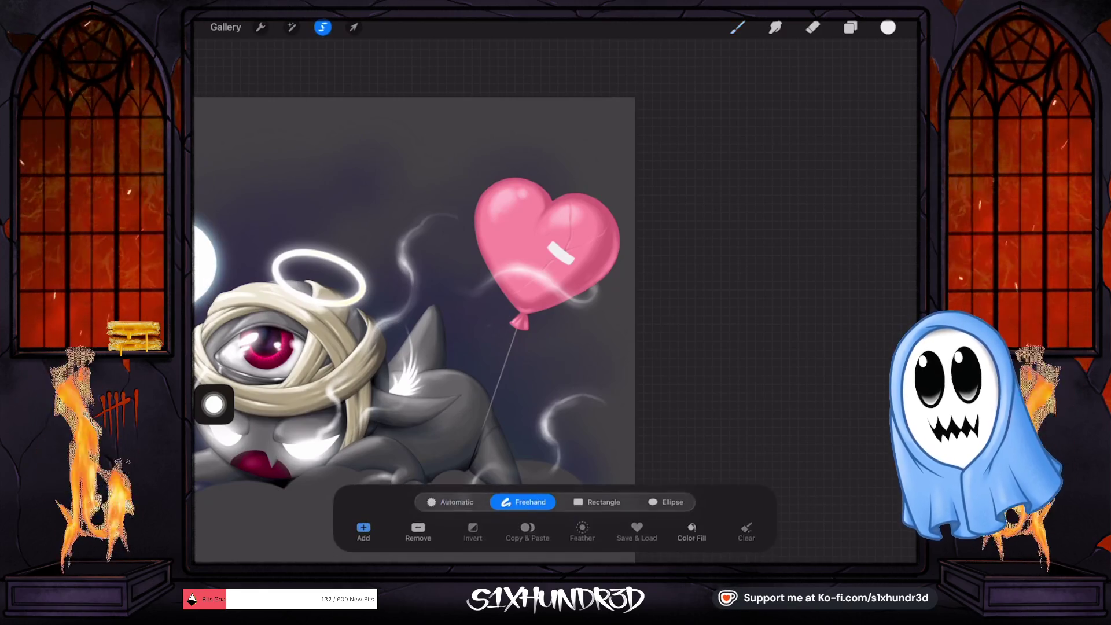
Step: Lasso the white bandage on the heart balloon and rotate it to a new angle across the crack
drag(529, 204, 495, 226)
click(353, 28)
drag(570, 223, 553, 222)
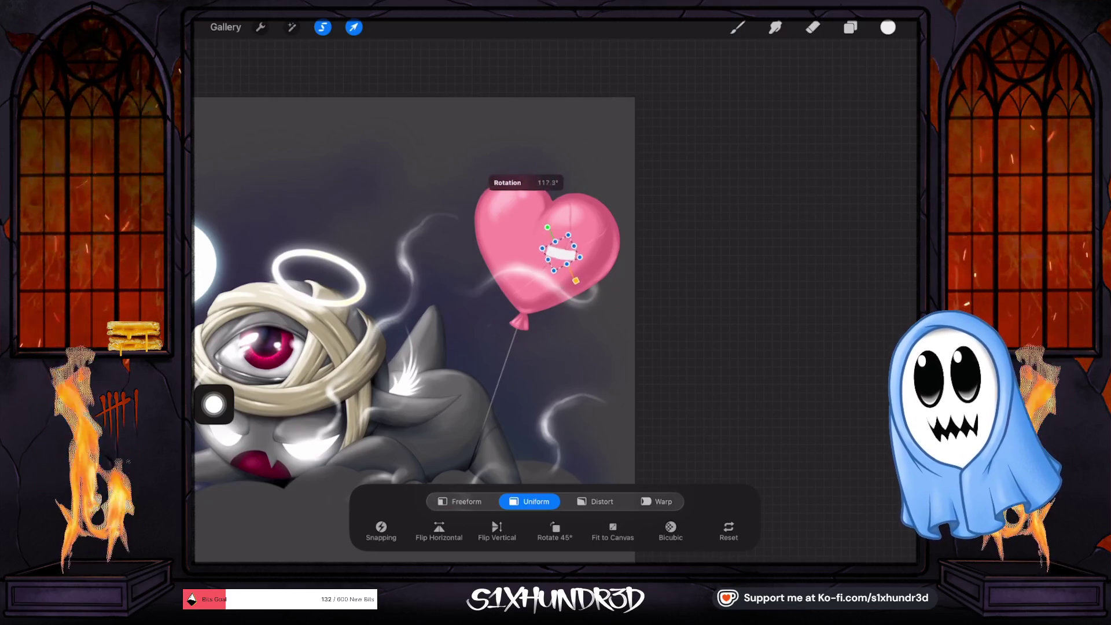
drag(553, 223, 557, 220)
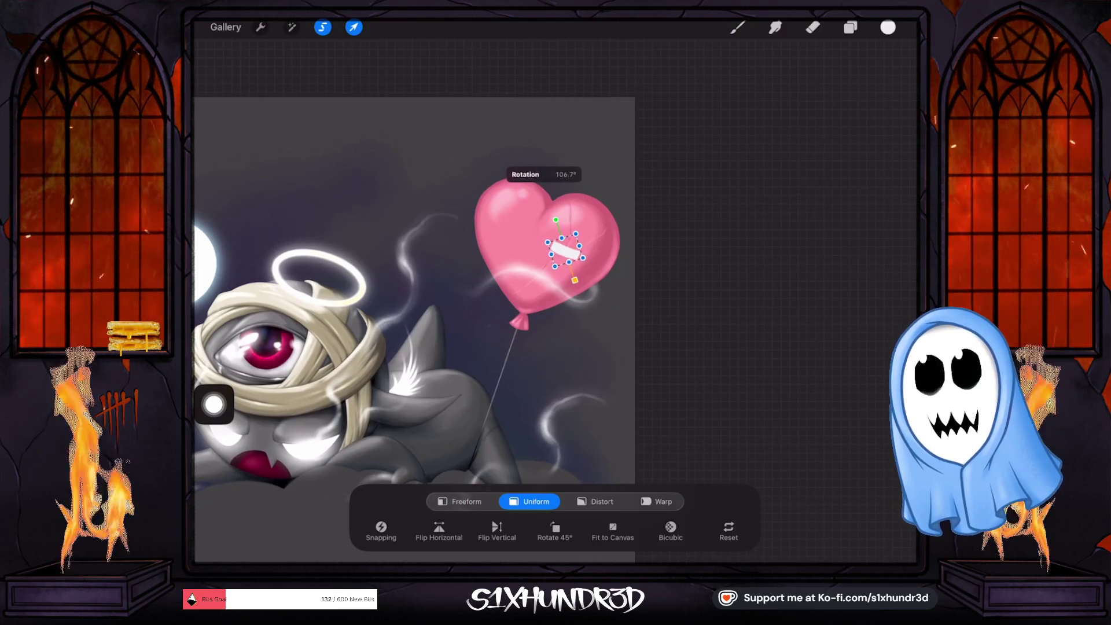
key(b)
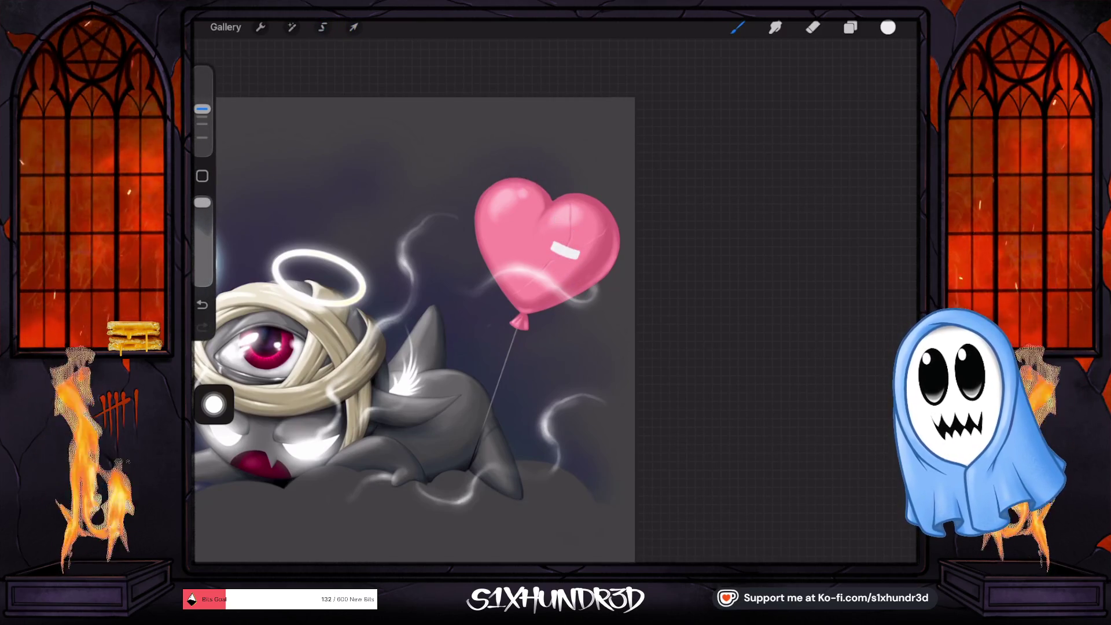
Step: Enlarge the eraser and erase the bandage from the heart balloon
scroll(414, 330, down, 3)
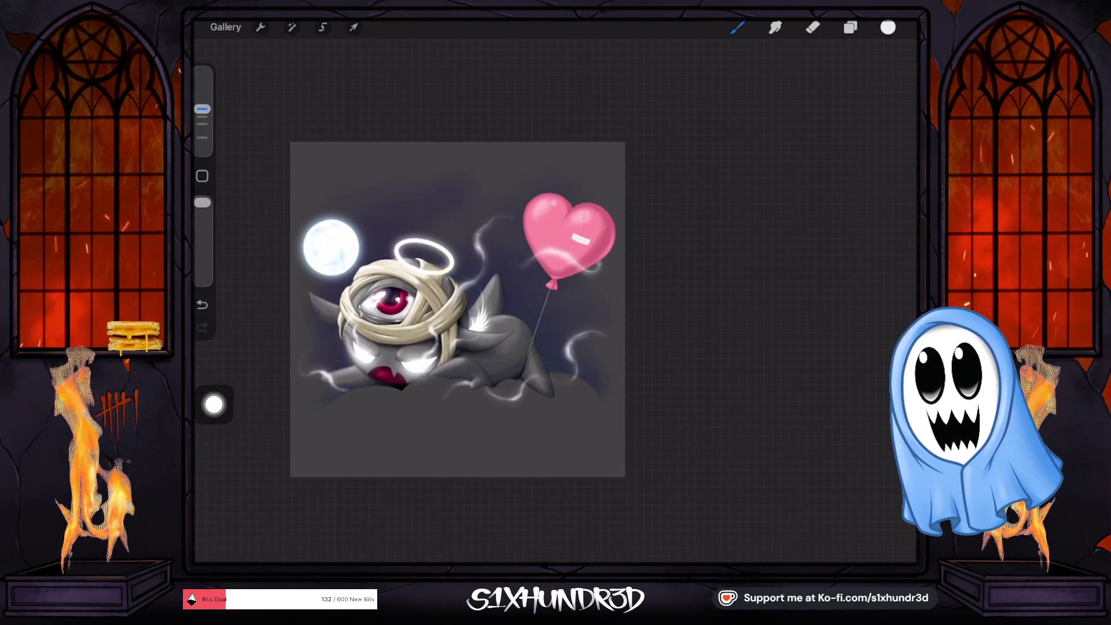
key(e)
drag(201, 132, 202, 110)
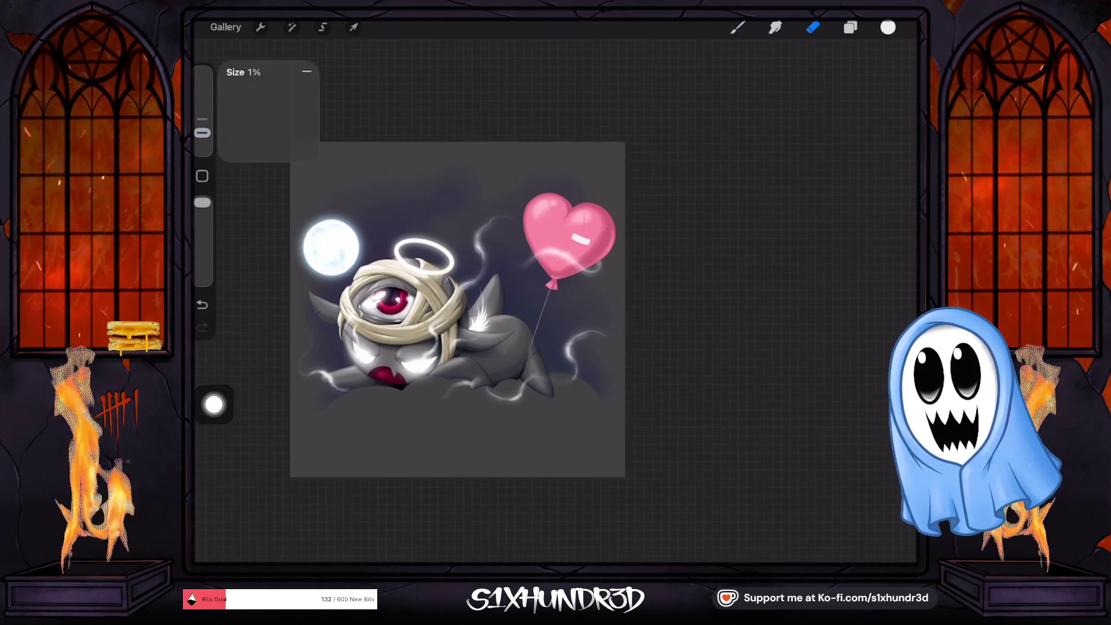
drag(577, 227, 575, 233)
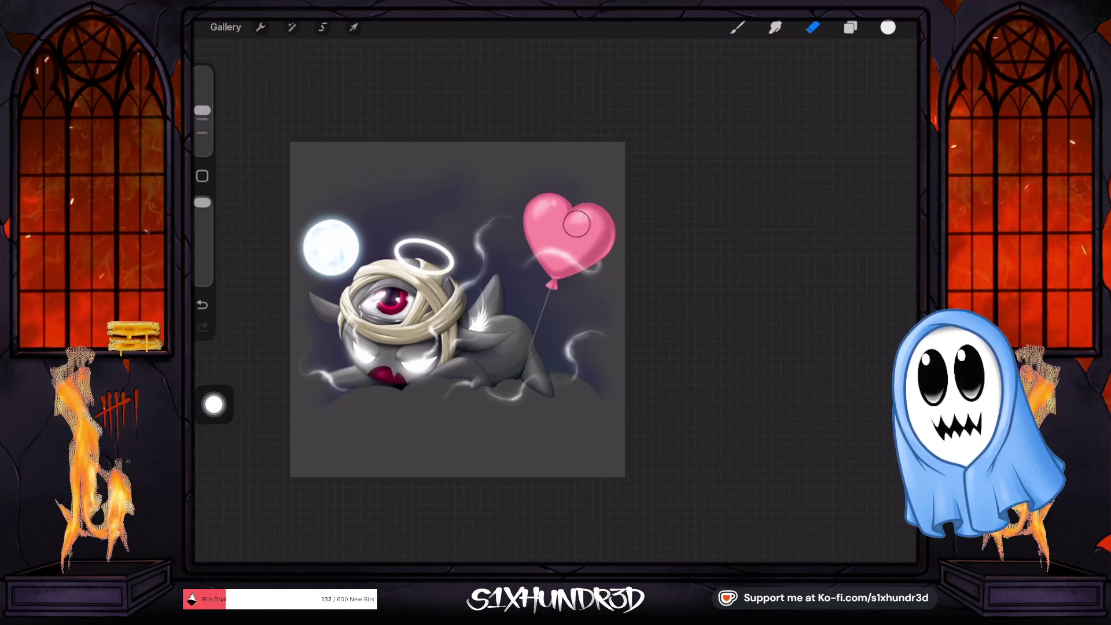
scroll(497, 289, up, 5)
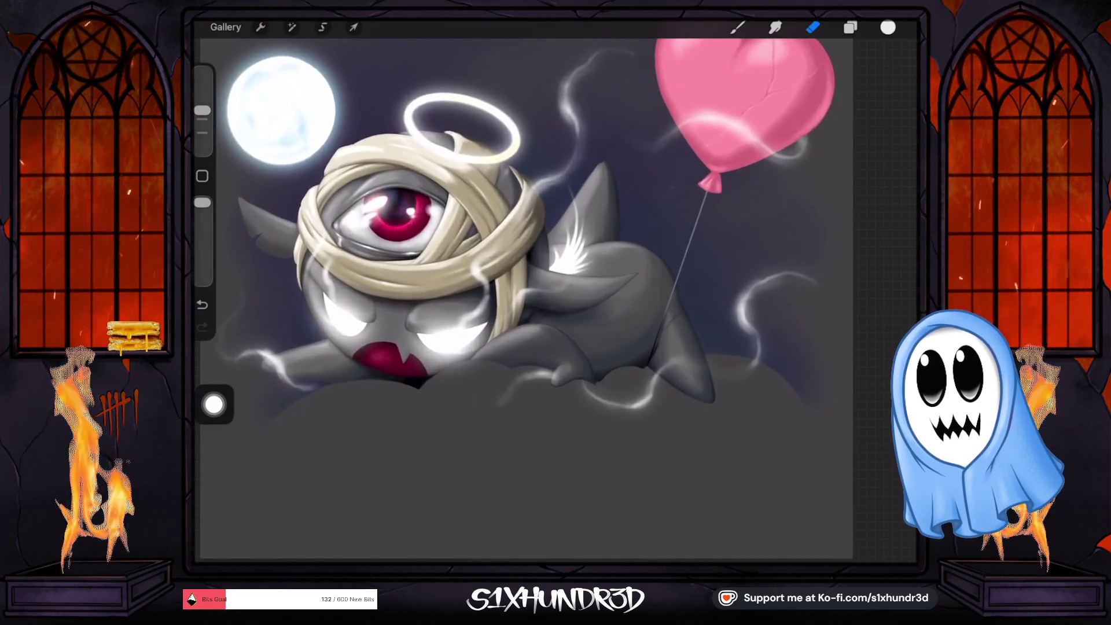
scroll(556, 290, down, 5)
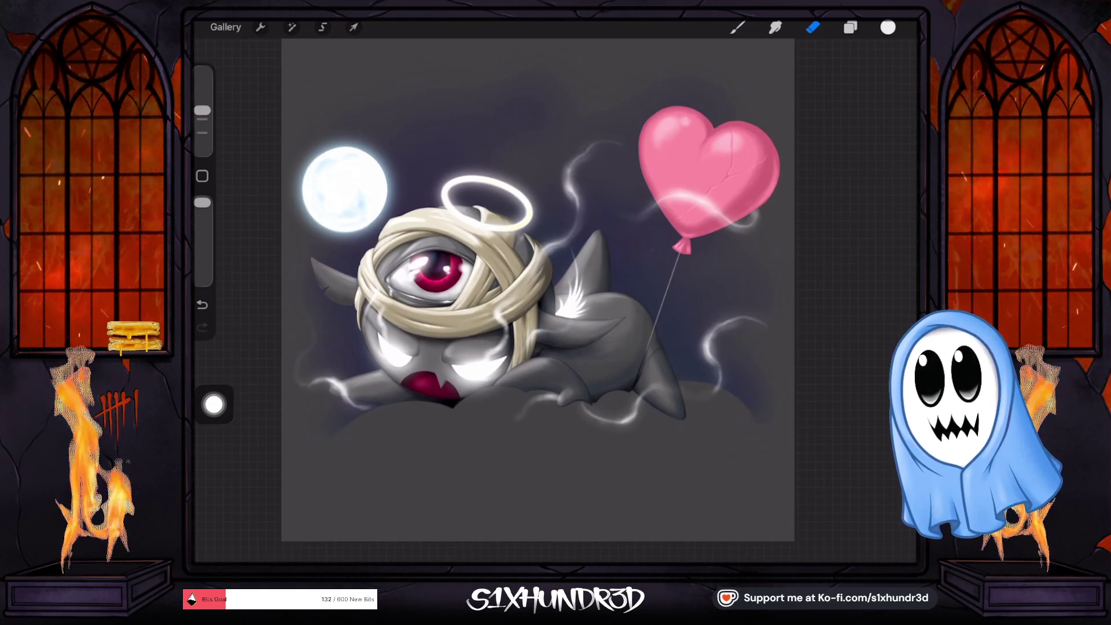
scroll(517, 379, up, 3)
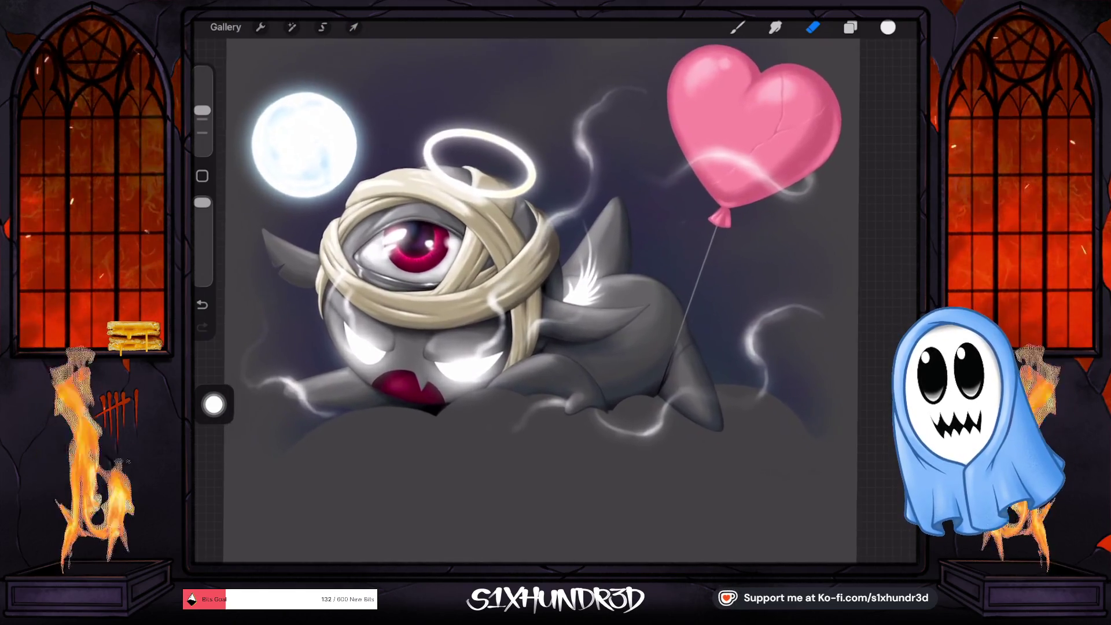
scroll(544, 290, down, 1)
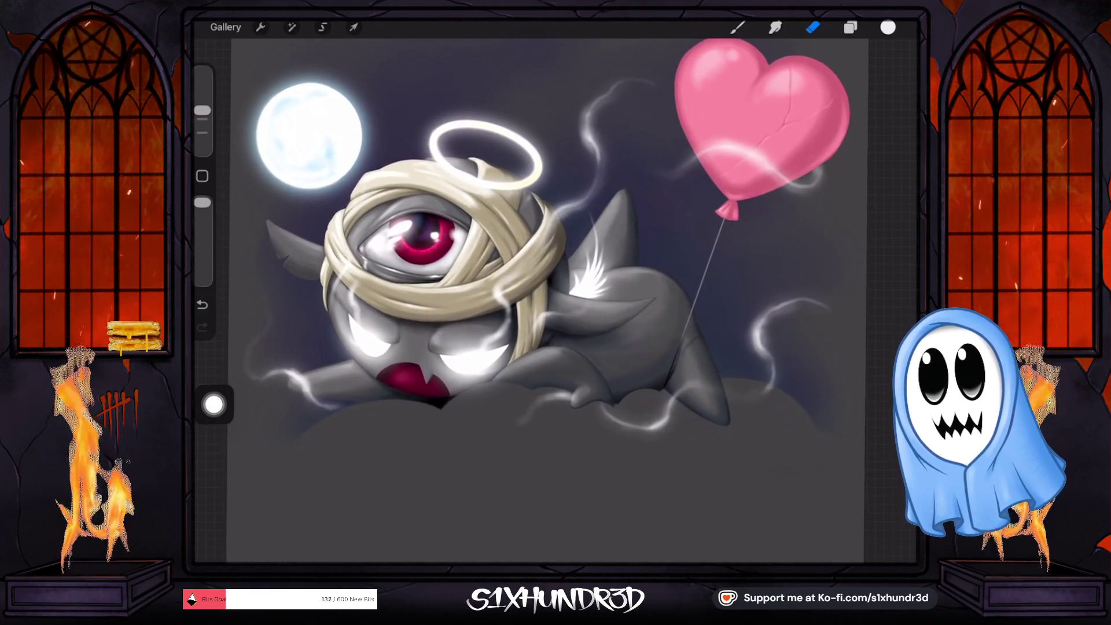
scroll(543, 260, up, 1)
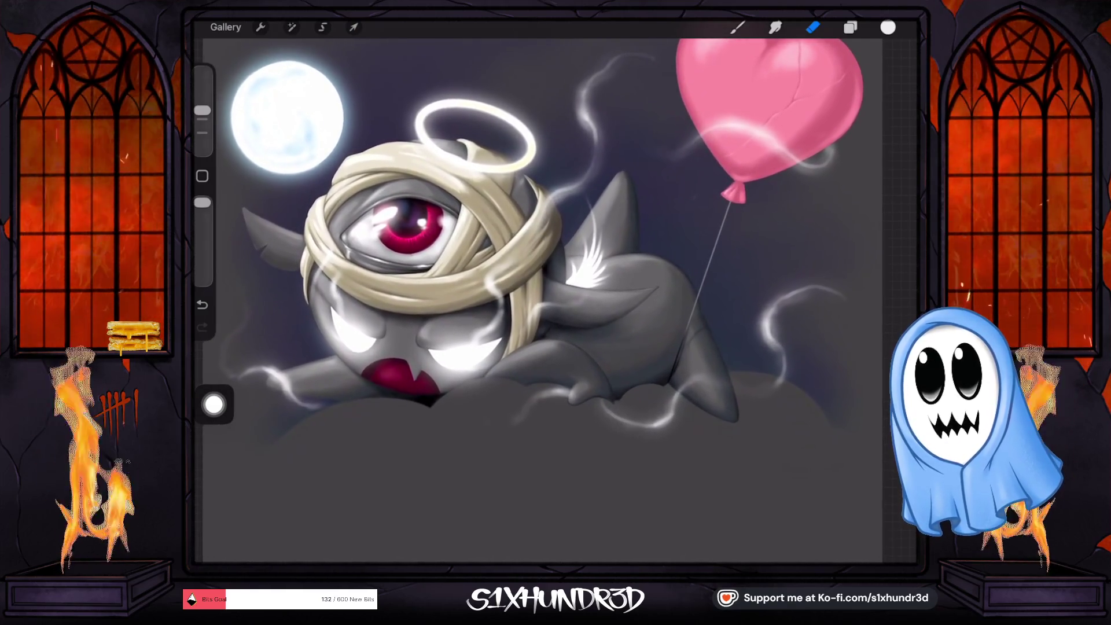
scroll(541, 249, down, 2)
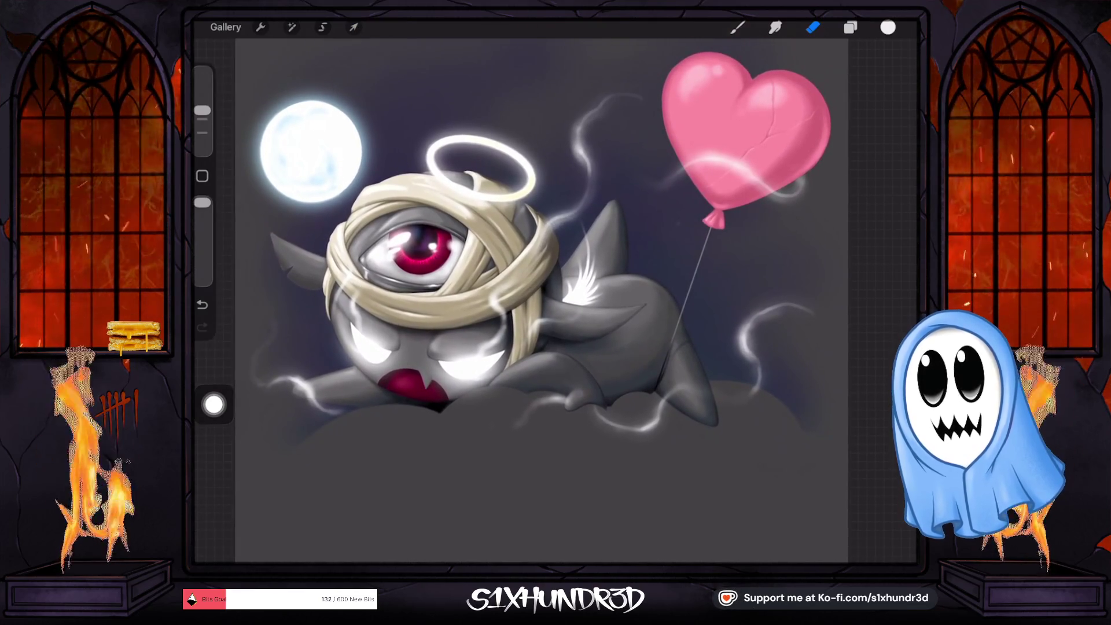
scroll(542, 301, down, 3)
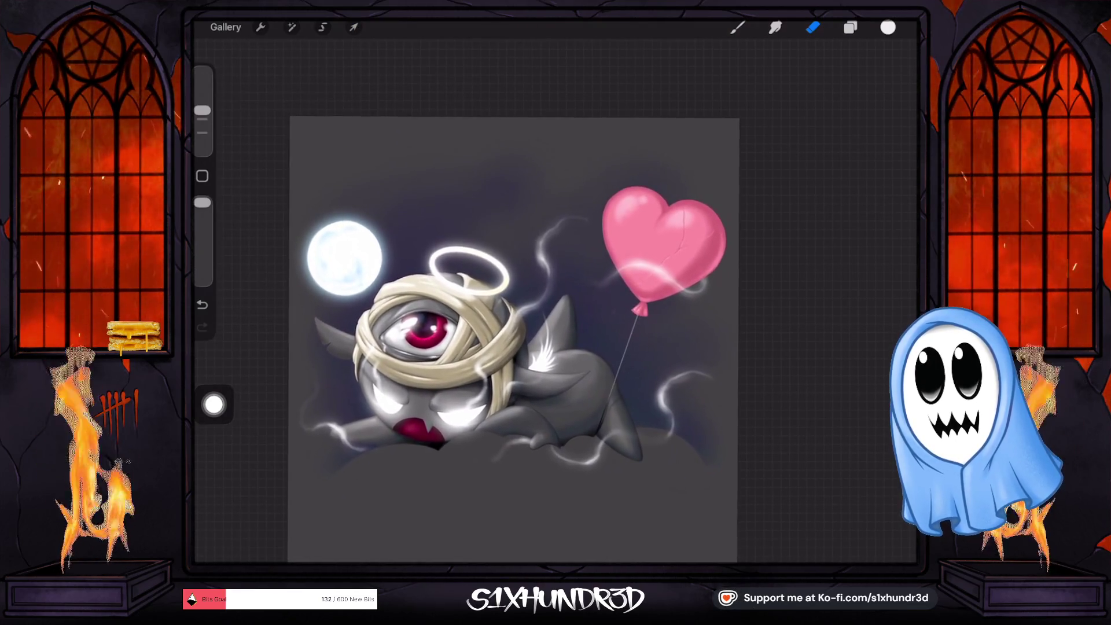
scroll(538, 307, up, 3)
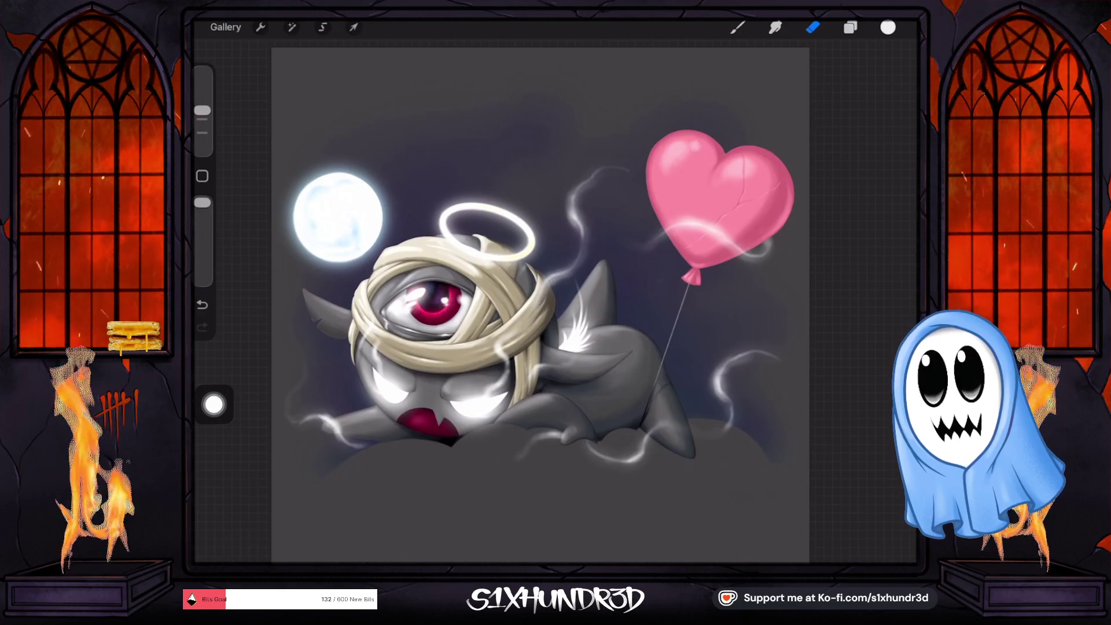
scroll(372, 410, up, 5)
scroll(555, 272, up, 3)
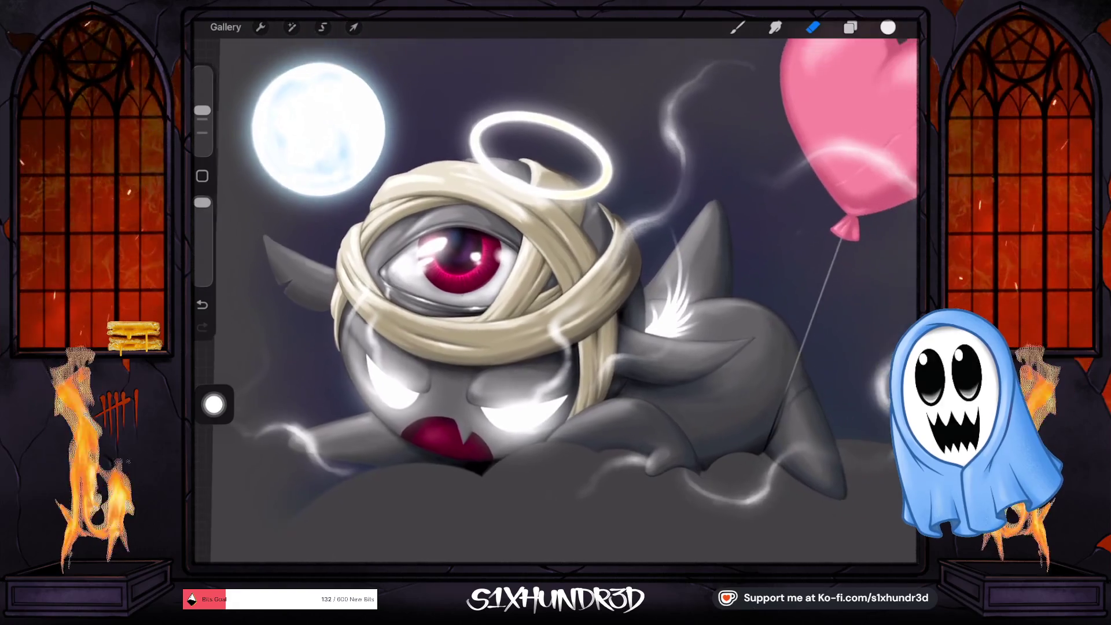
scroll(556, 272, down, 5)
scroll(579, 289, down, 3)
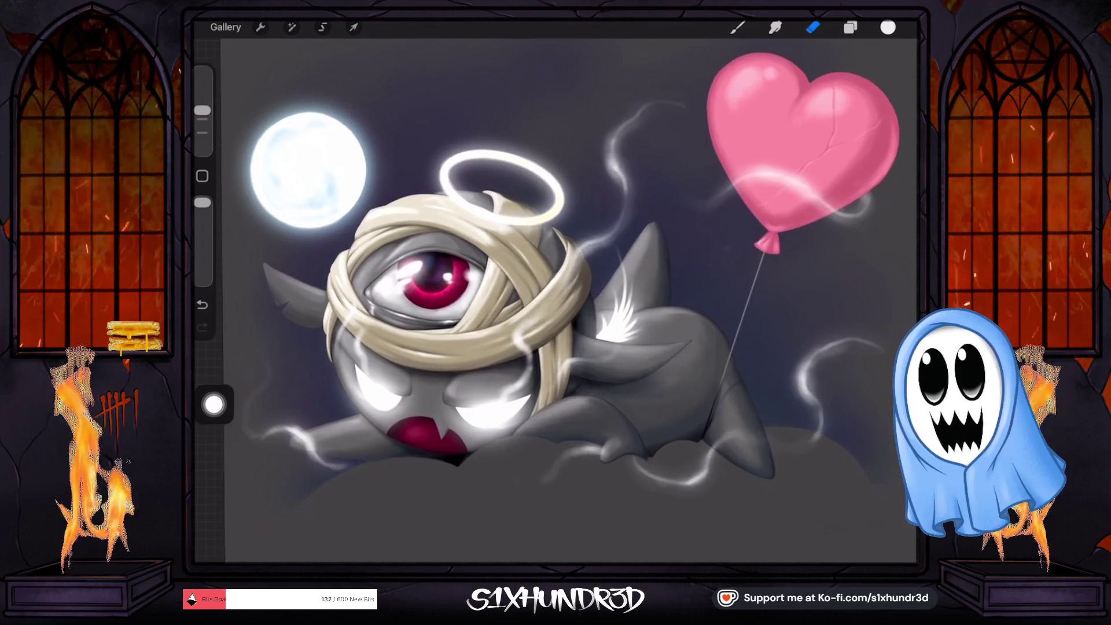
scroll(567, 289, down, 2)
scroll(556, 289, down, 2)
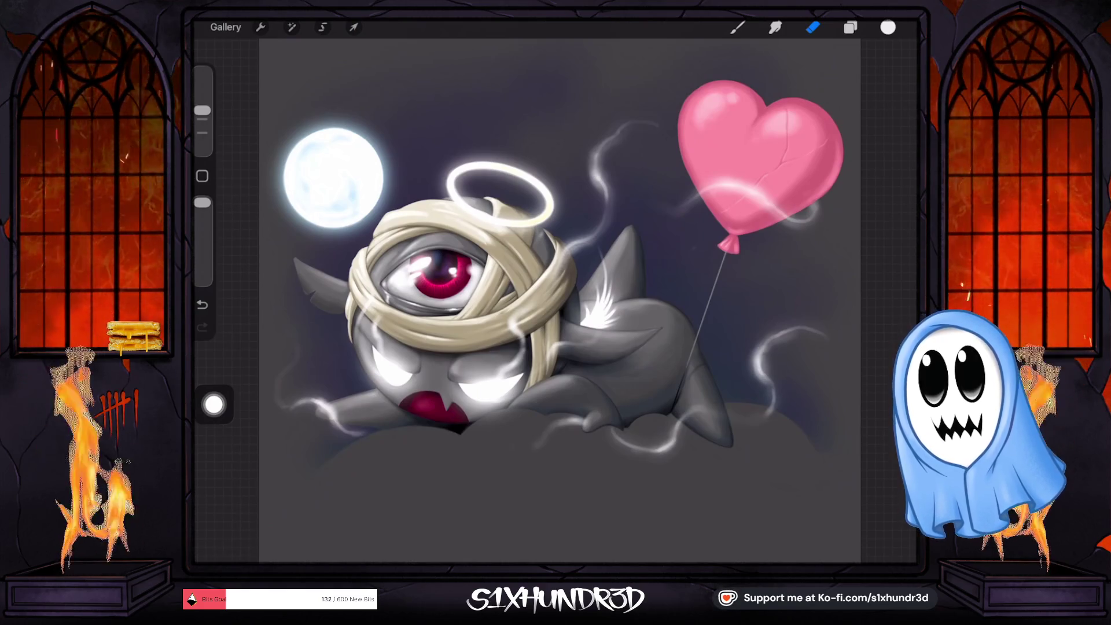
scroll(434, 393, up, 3)
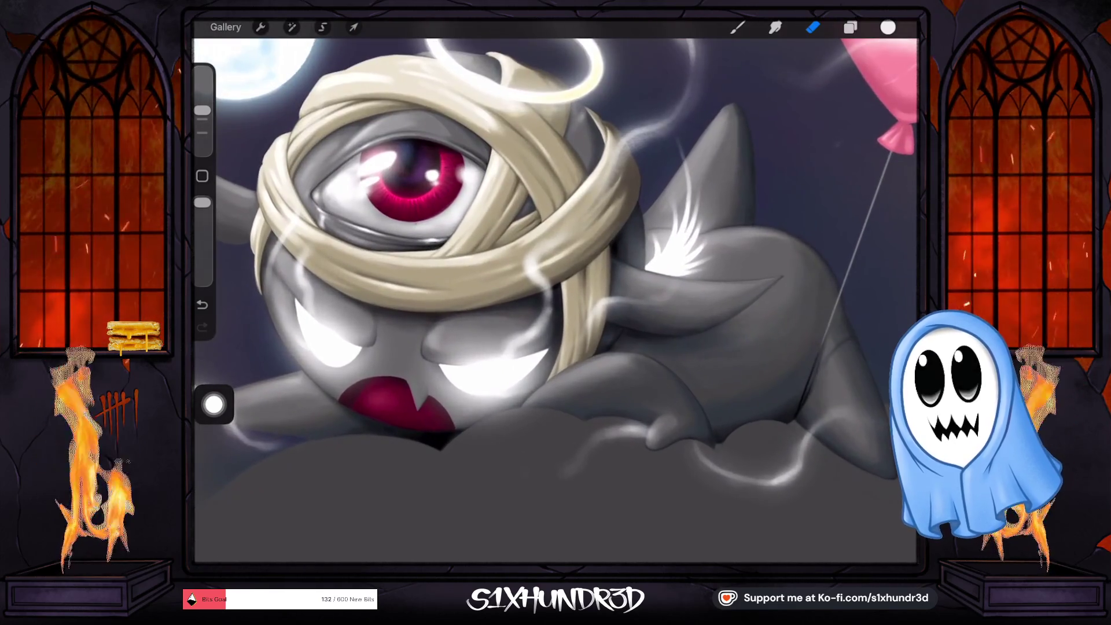
scroll(556, 290, down, 3)
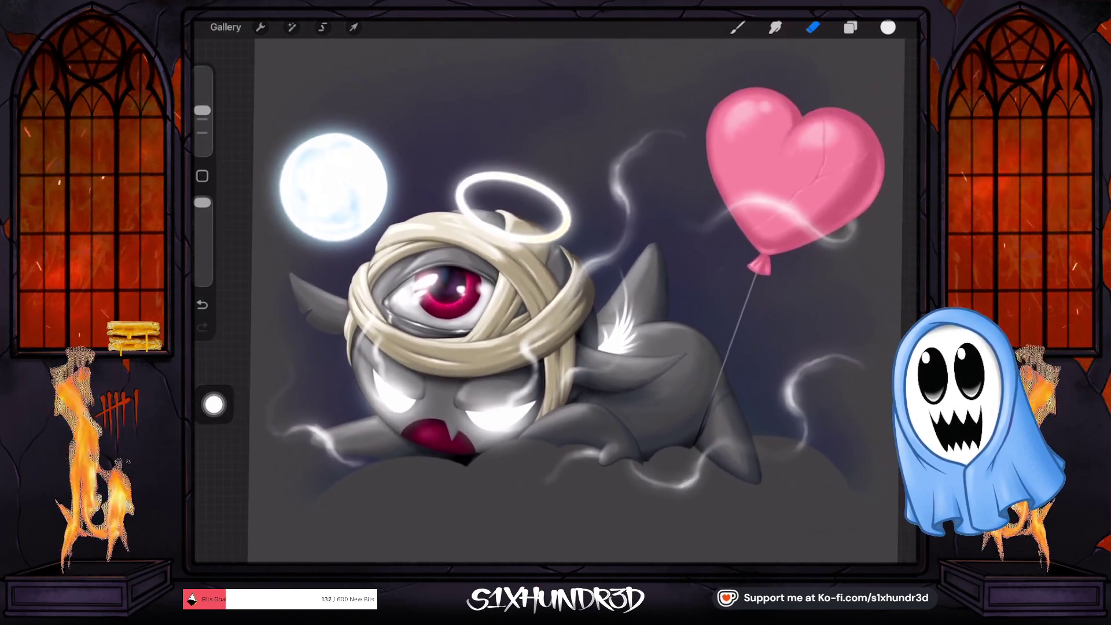
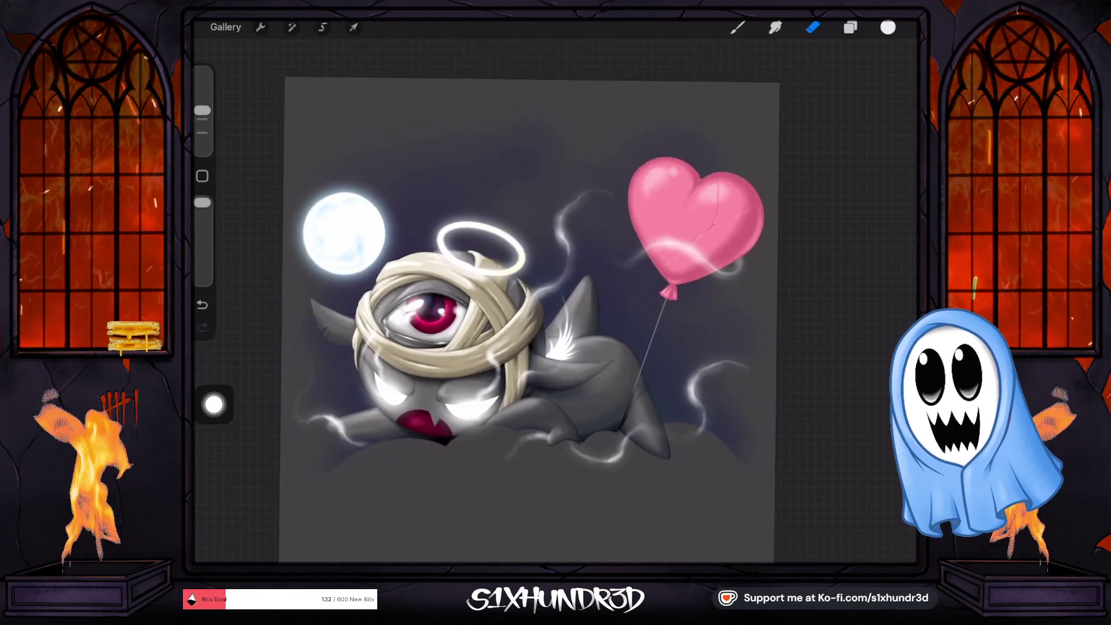
Step: Sample the moon's light-blue colour from the painting
drag(568, 301, 587, 292)
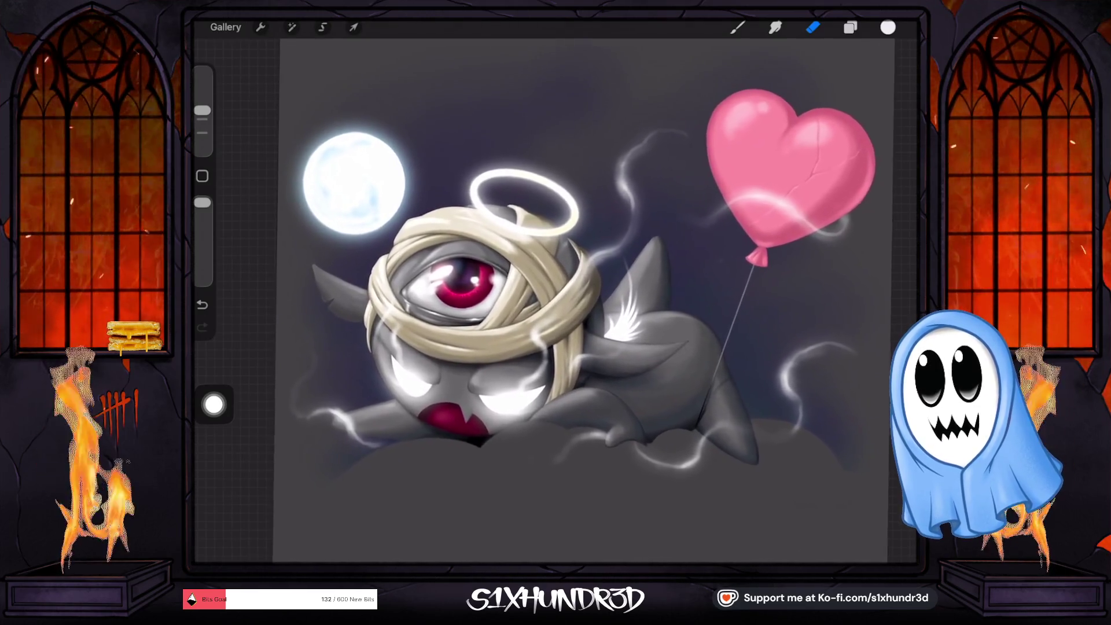
scroll(693, 282, up, 2)
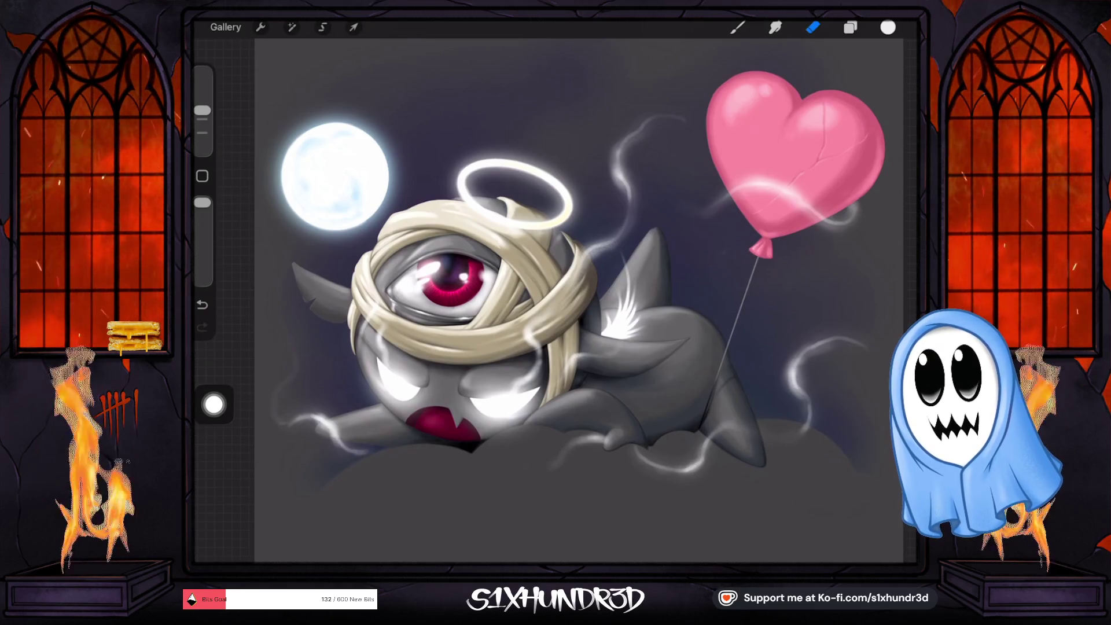
scroll(555, 289, up, 2)
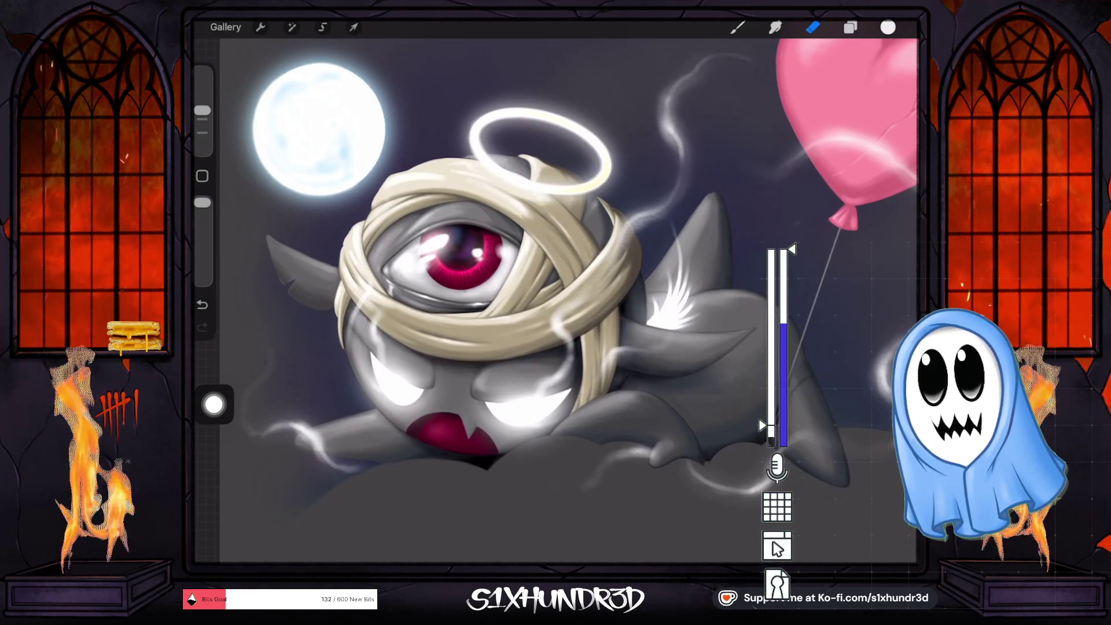
scroll(556, 290, down, 3)
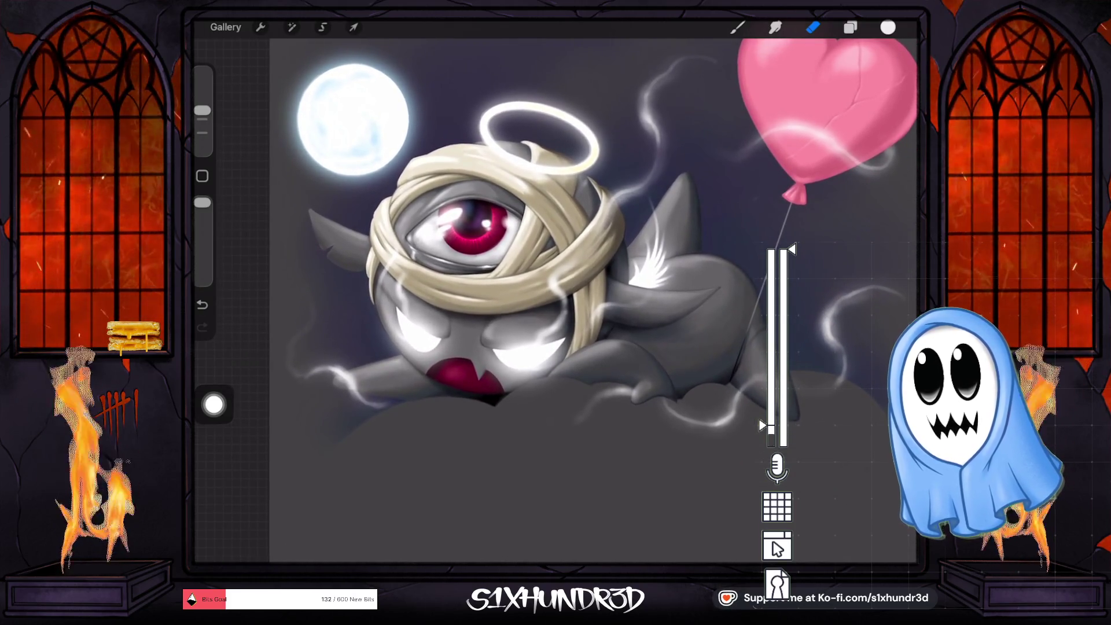
scroll(556, 289, up, 5)
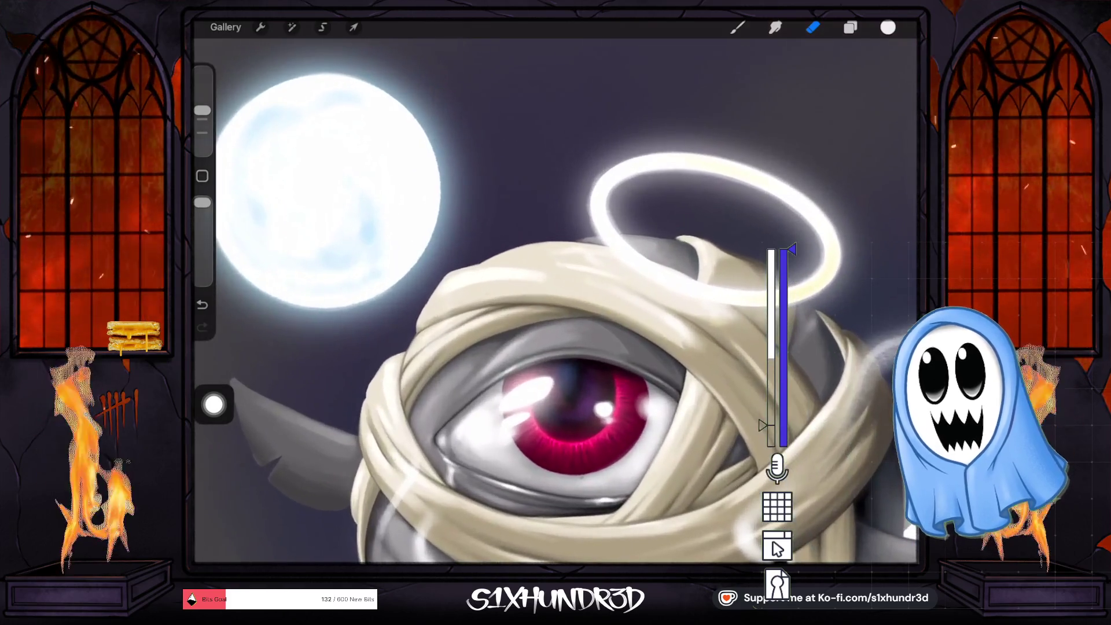
drag(360, 218, 365, 215)
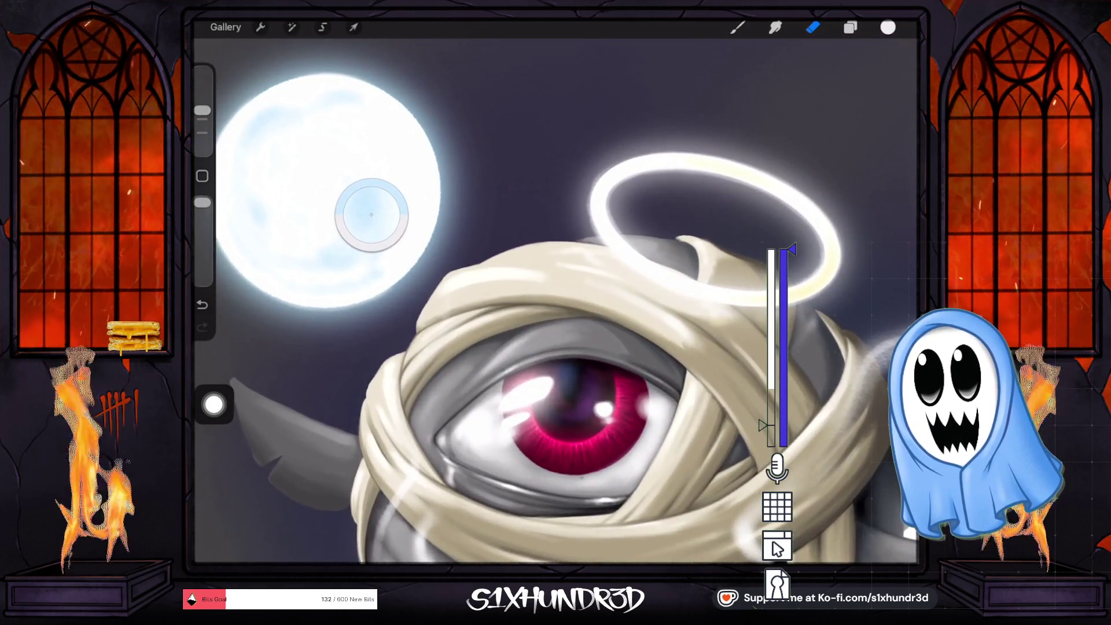
click(888, 28)
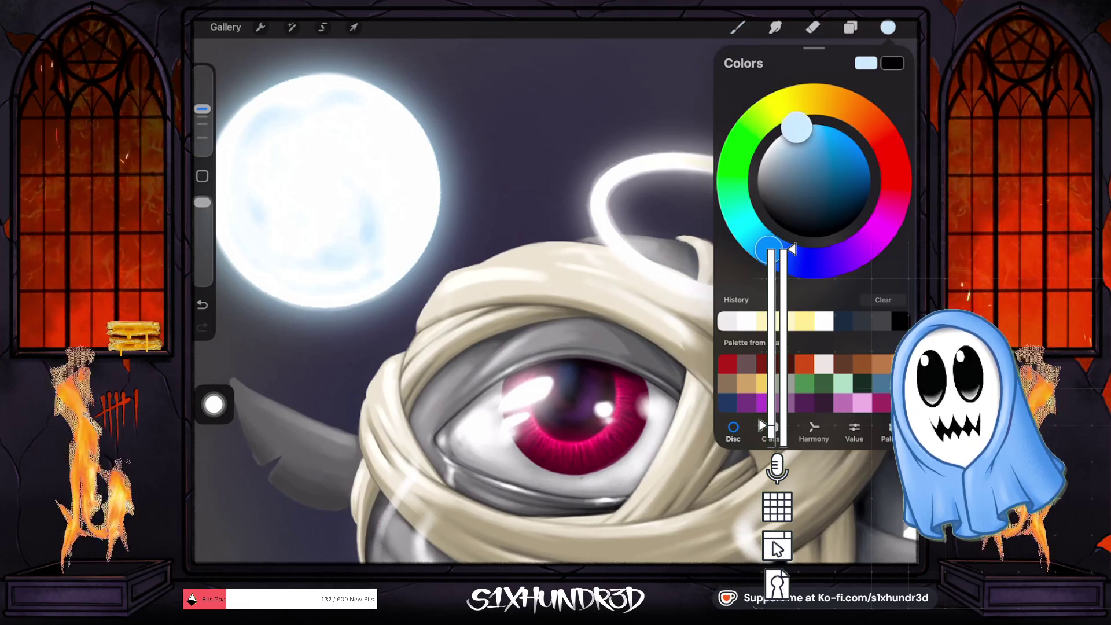
Step: Add a new blank Layer 9 above the bottom Layer 7
click(851, 27)
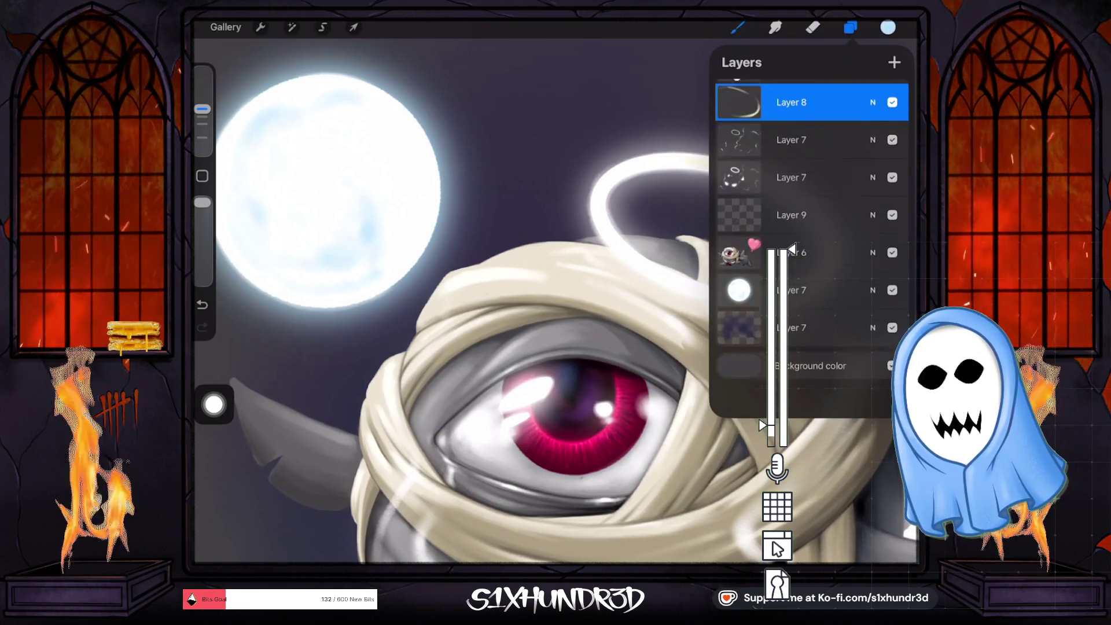
click(833, 360)
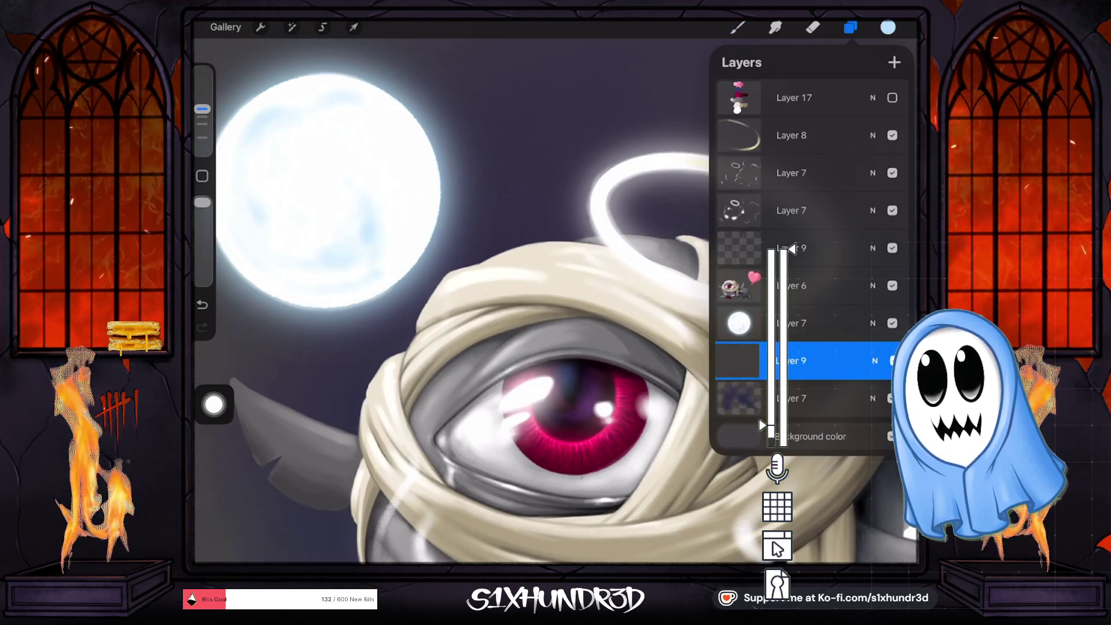
click(894, 61)
Step: Choose the Textured Coloring Tool brush at 5% size
click(737, 27)
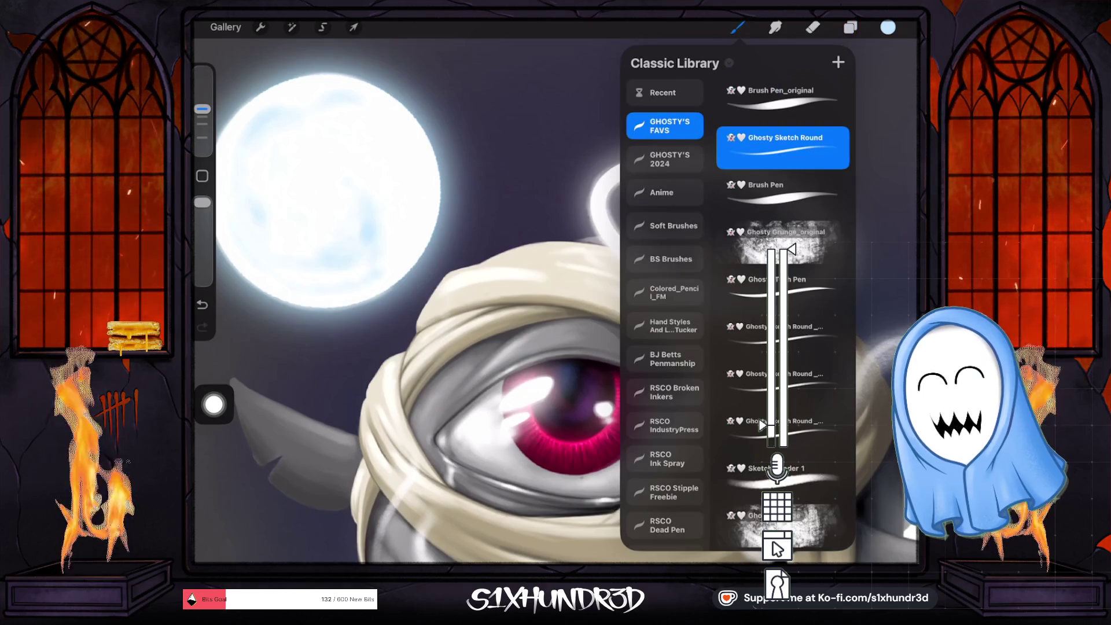
scroll(405, 289, down, 3)
scroll(782, 318, down, 5)
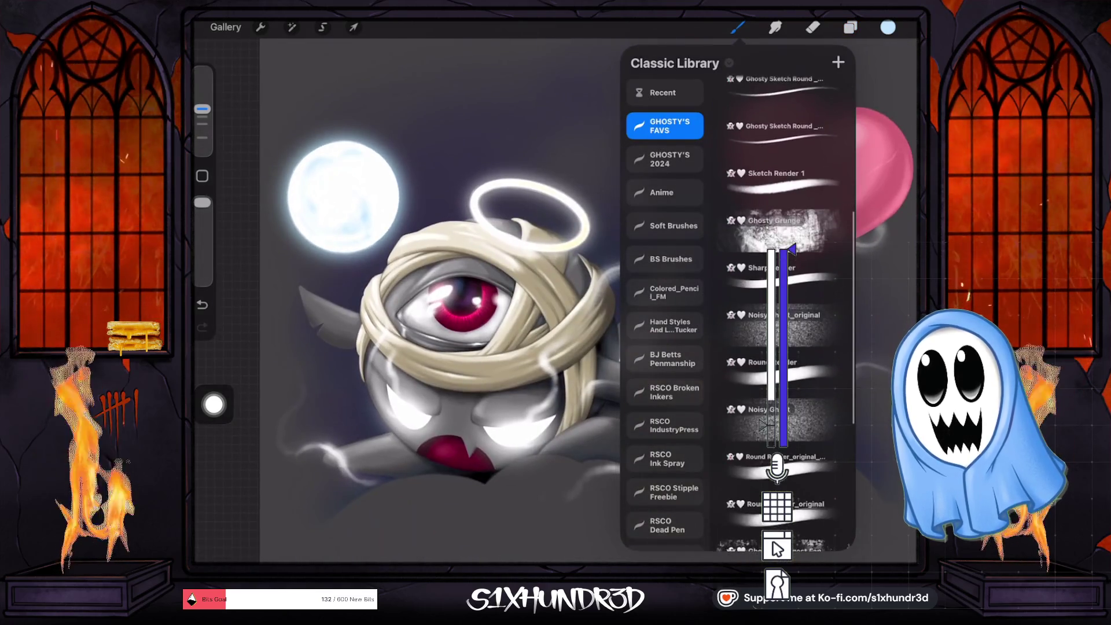
click(775, 427)
drag(202, 108, 202, 126)
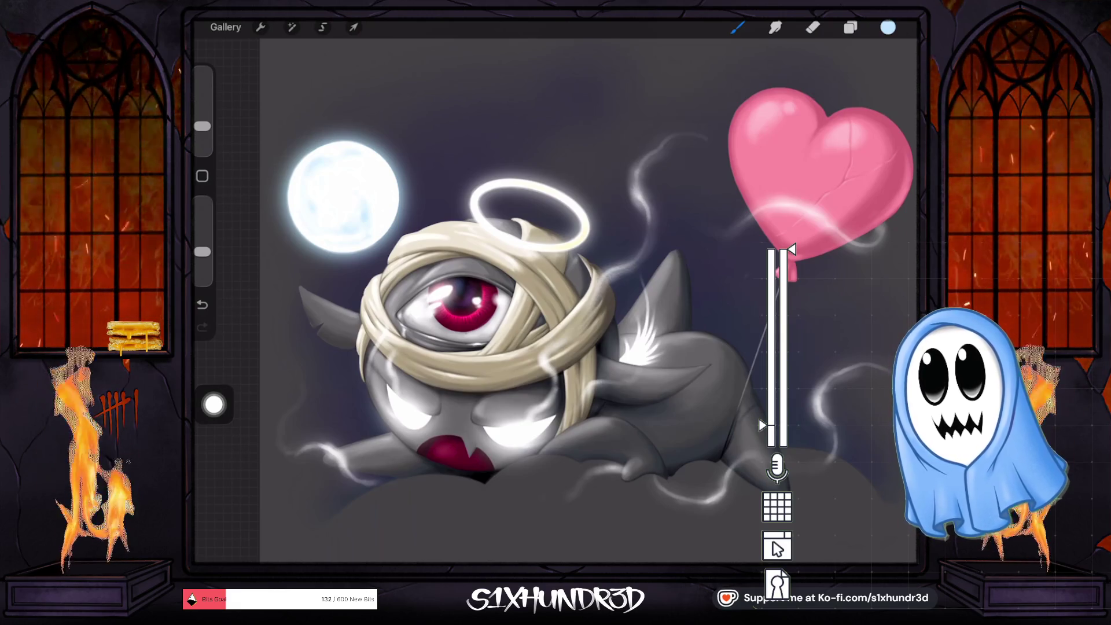
scroll(554, 287, up, 5)
scroll(554, 287, up, 3)
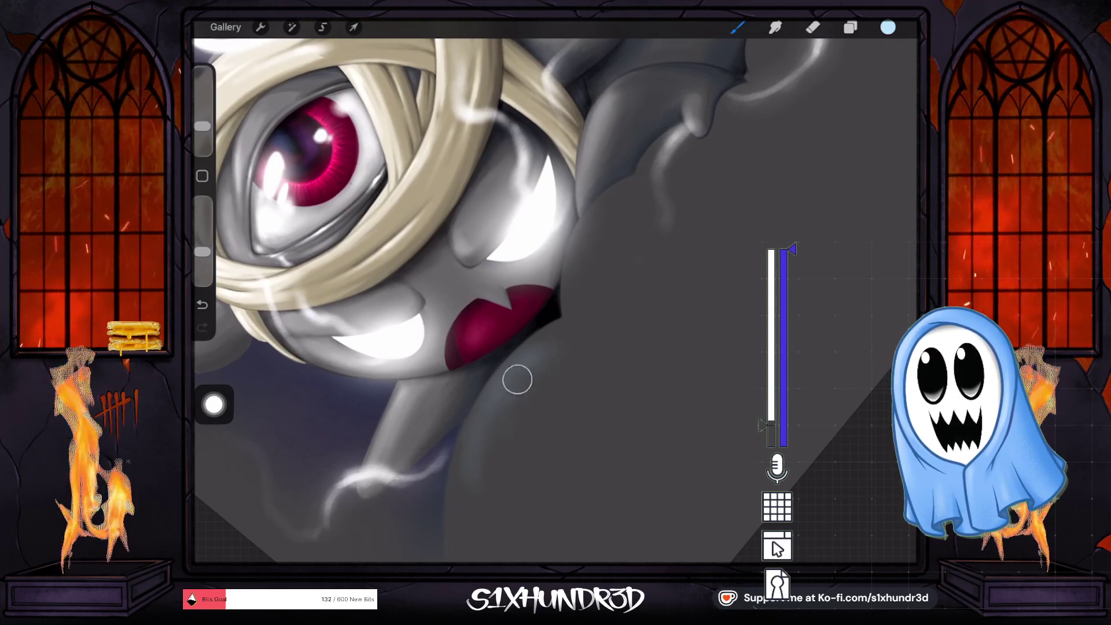
Step: Lower the brush opacity to 32% and shift the colour to a more saturated blue
drag(202, 252, 202, 255)
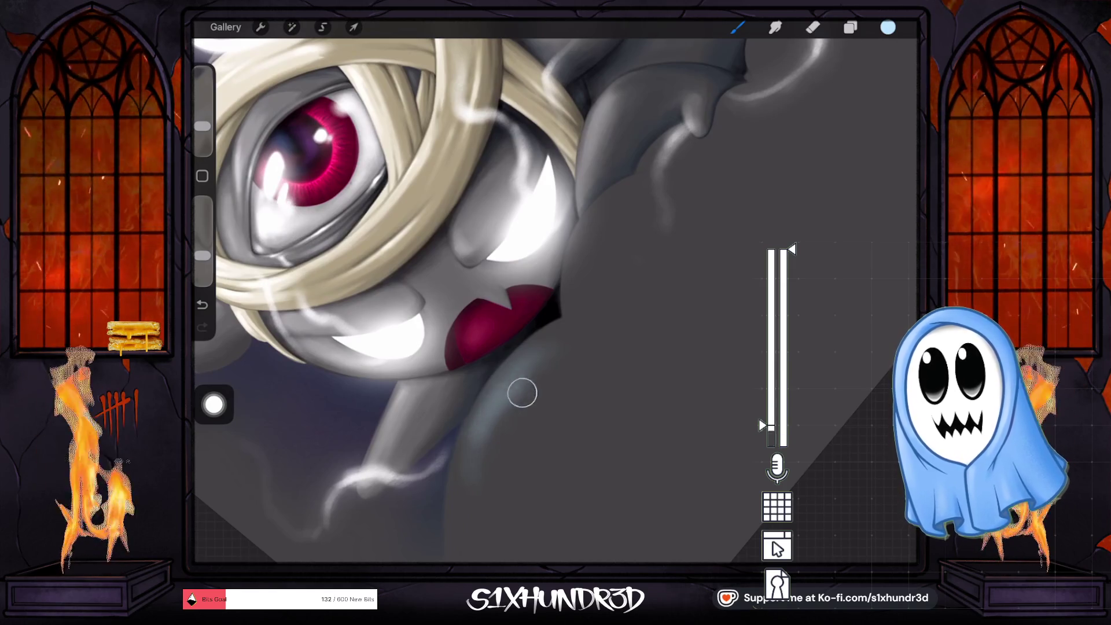
scroll(555, 289, down, 5)
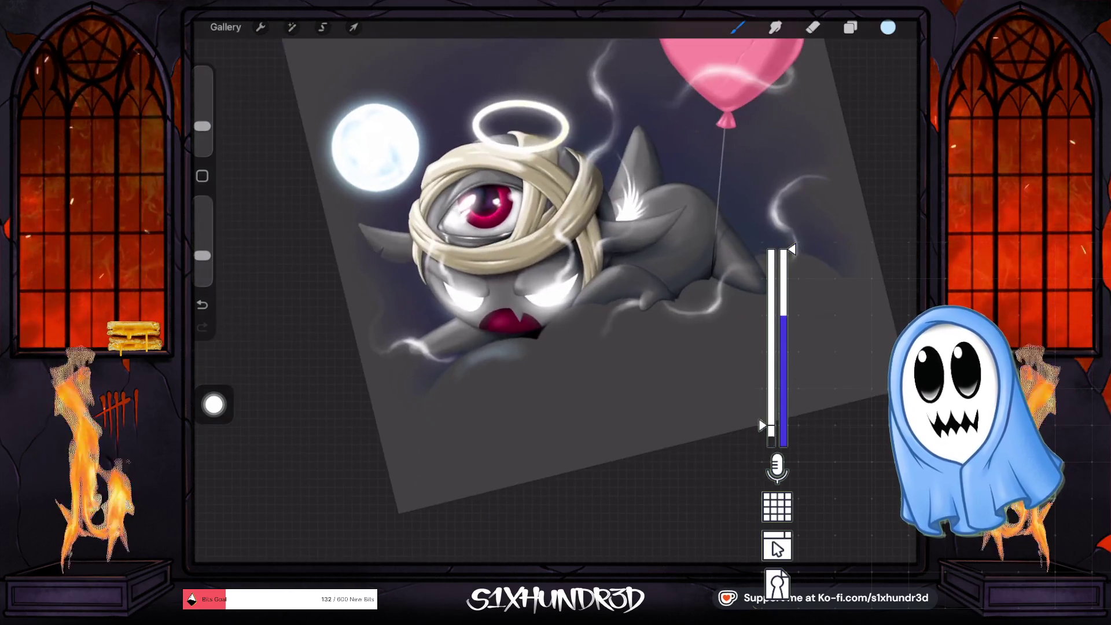
click(888, 27)
drag(799, 128, 815, 133)
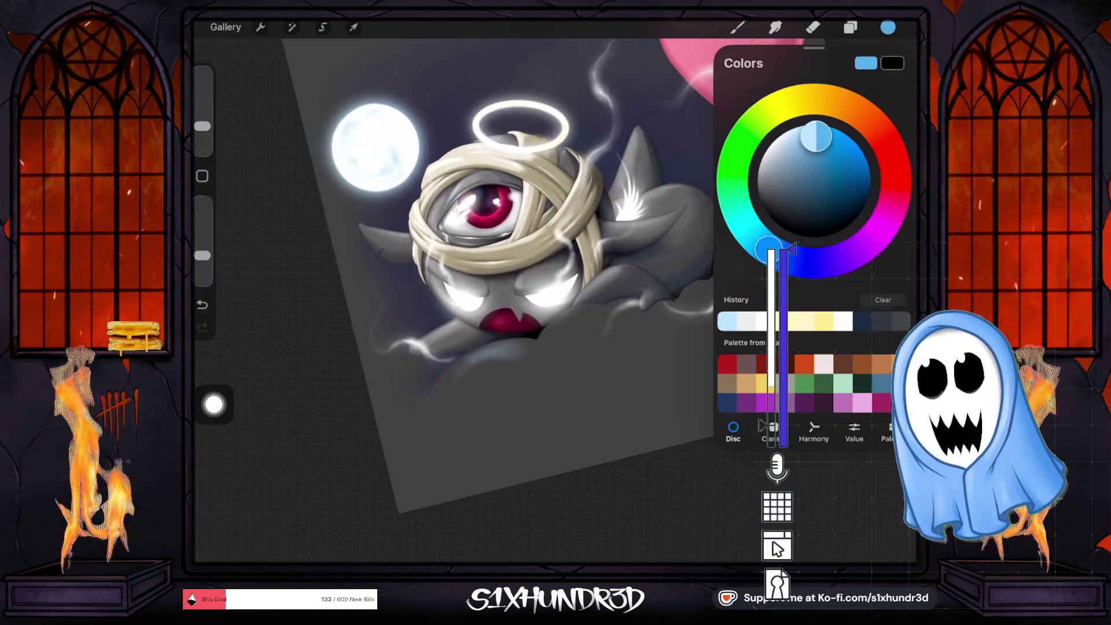
Step: Clear everything painted on Layer 9
click(850, 27)
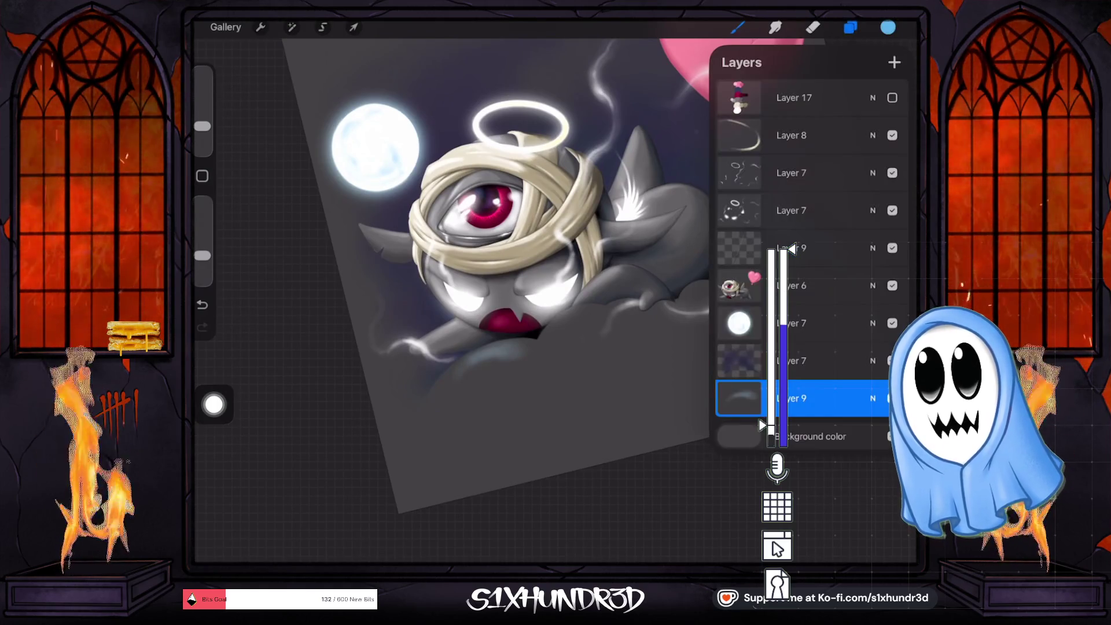
click(739, 398)
click(637, 396)
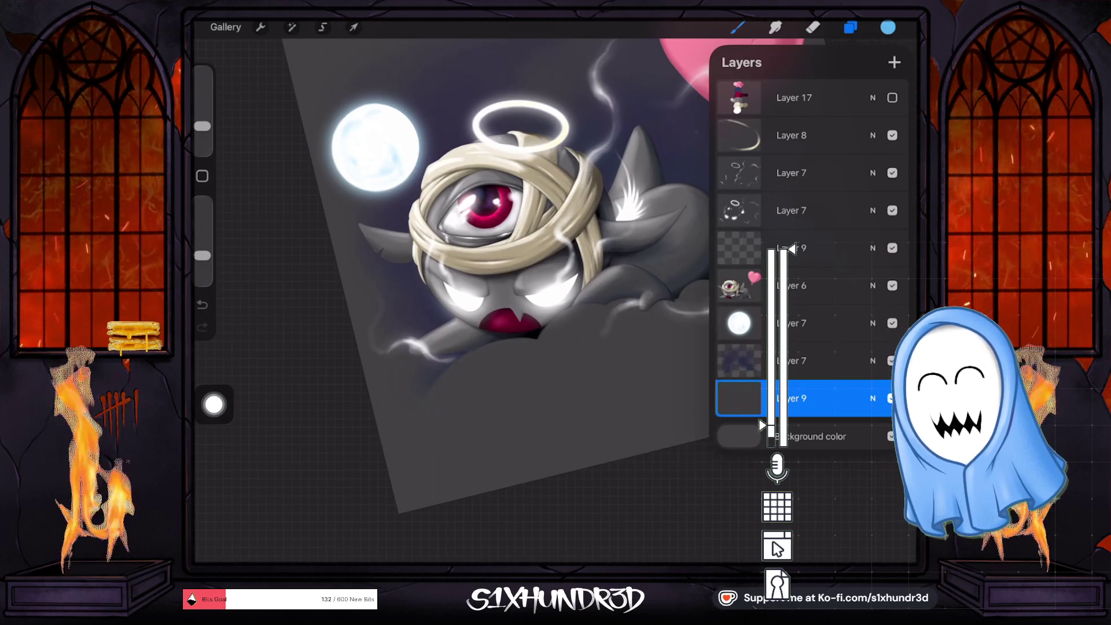
click(474, 361)
Step: Enlarge the brush and zoom in toward the creature's face
drag(202, 126, 203, 116)
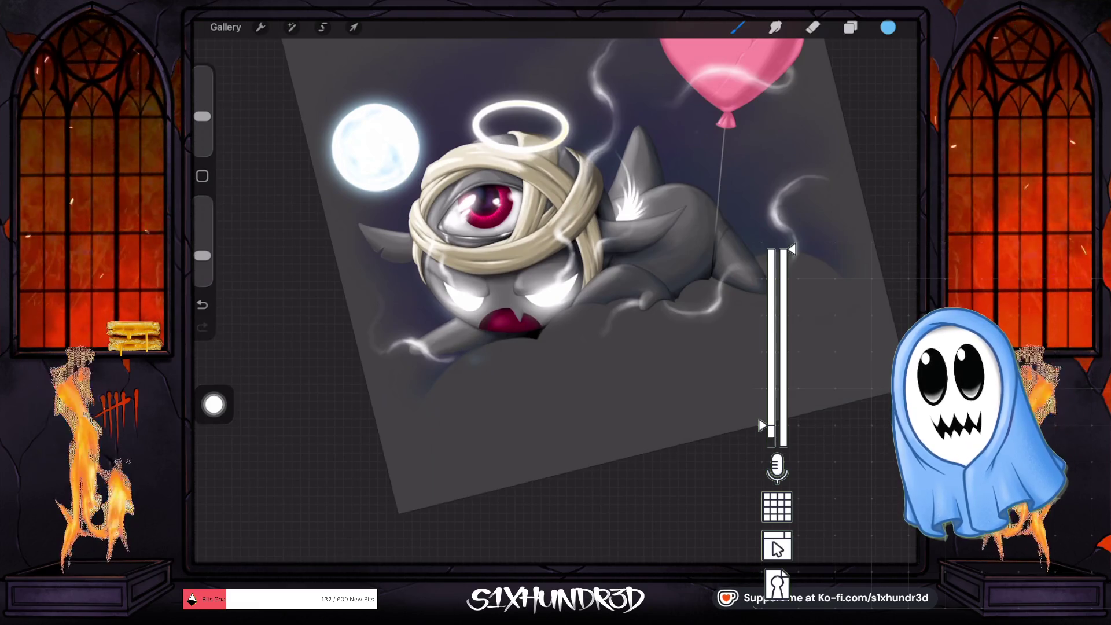
scroll(555, 289, up, 2)
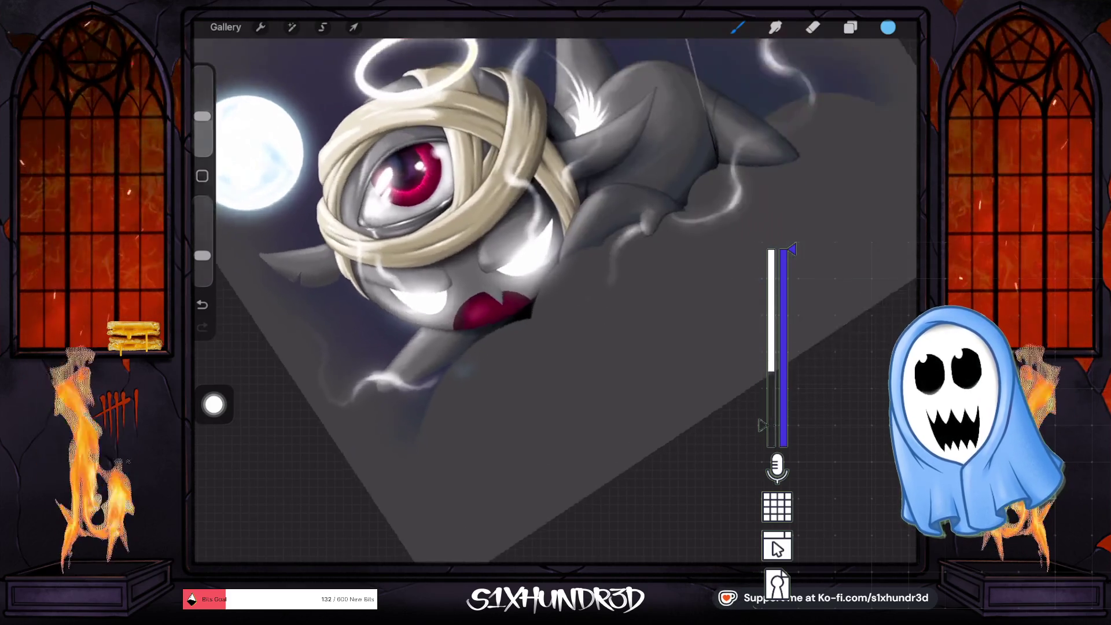
scroll(555, 289, up, 2)
scroll(556, 289, up, 2)
scroll(376, 260, up, 1)
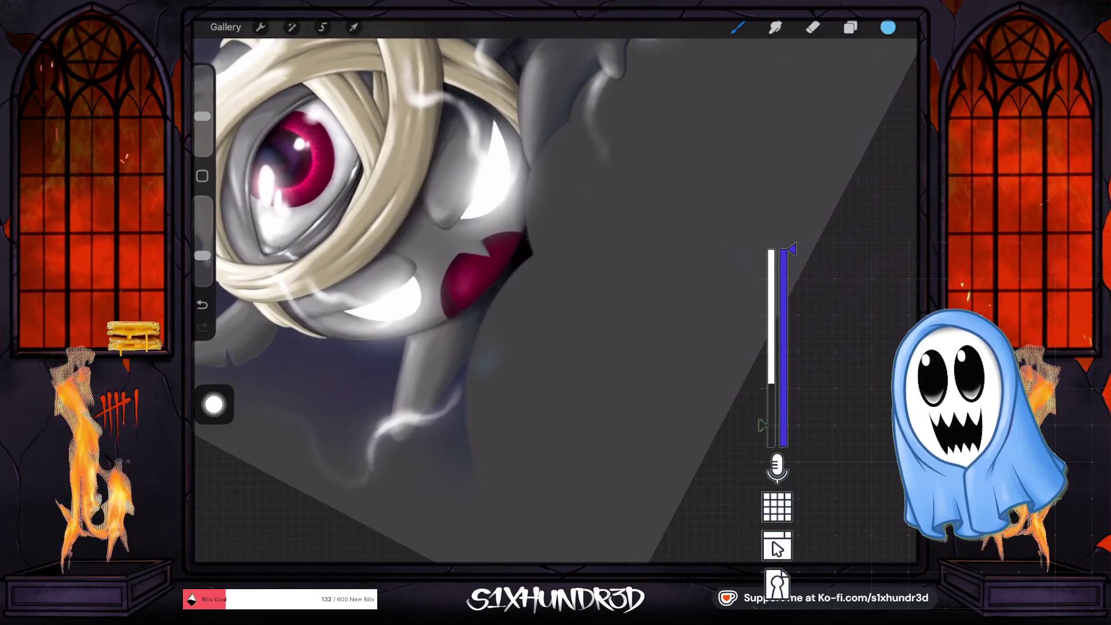
scroll(376, 260, up, 1)
scroll(376, 261, up, 1)
scroll(376, 260, up, 1)
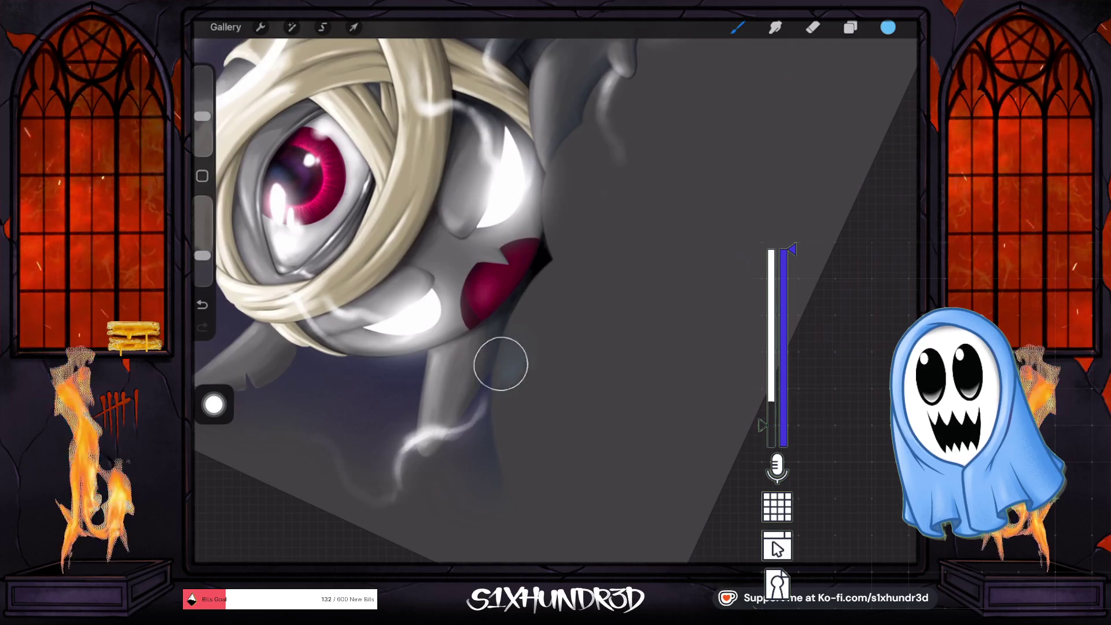
Step: Undo the last stroke, repaint a soft stroke near the mouth, and shrink the brush slightly below 7%
drag(202, 115, 202, 124)
key(ctrl+z)
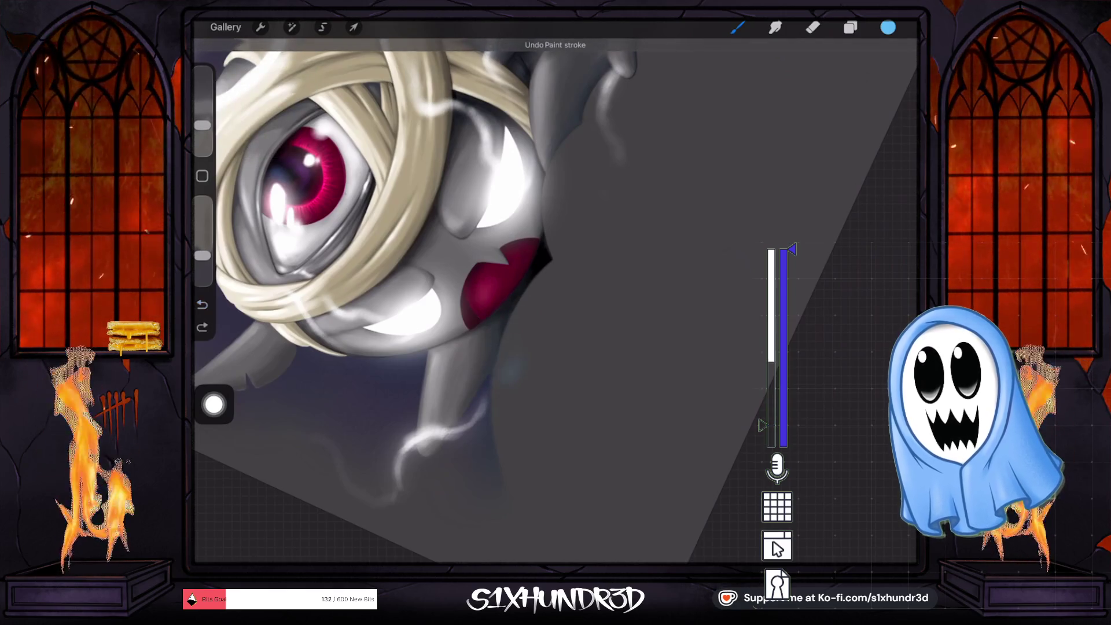
drag(509, 370, 501, 357)
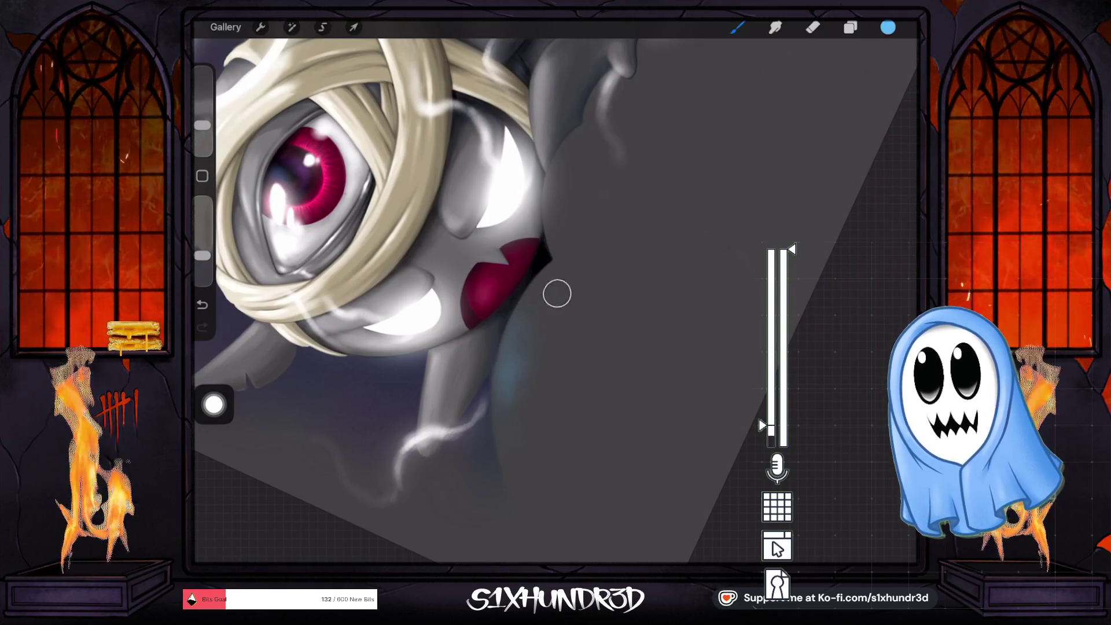
drag(202, 125, 202, 121)
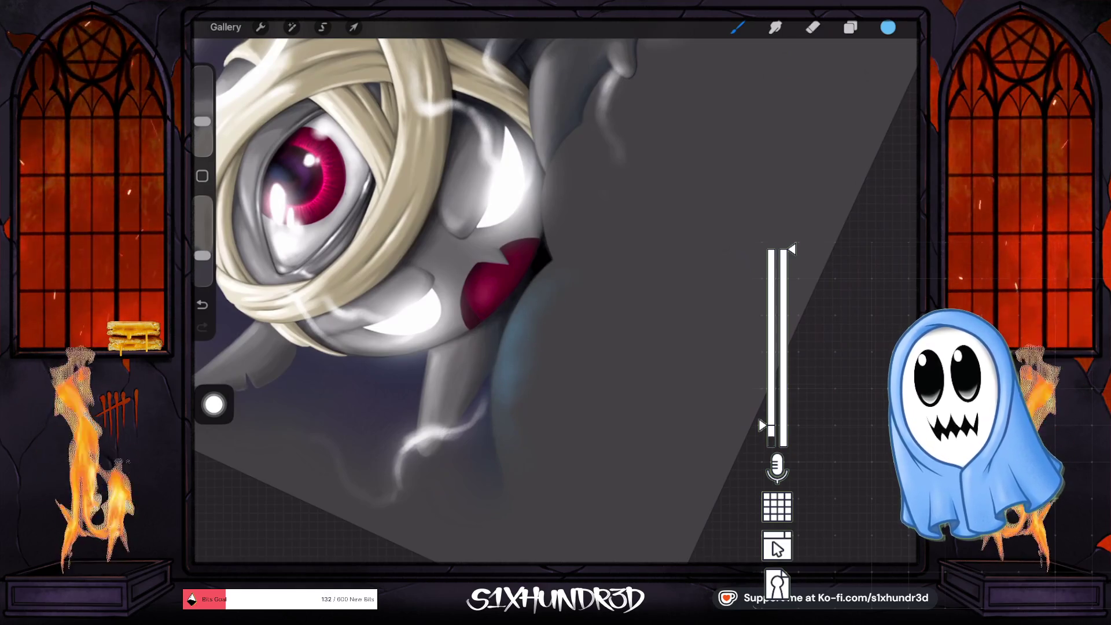
drag(202, 121, 202, 127)
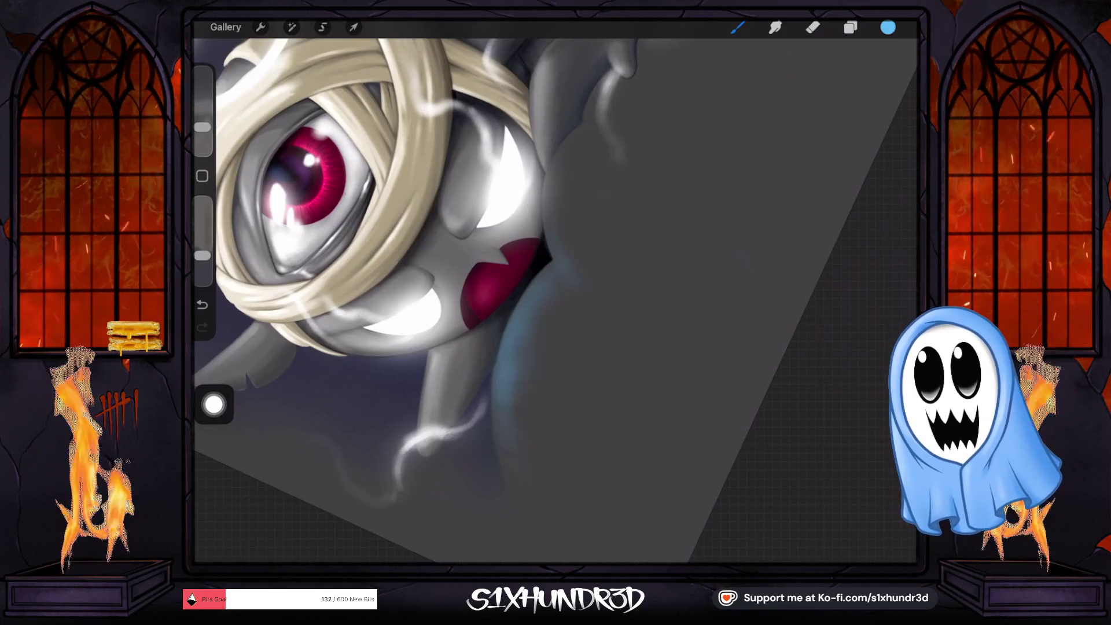
Step: At lower opacity, reshade the blue edge along the creature's body and resize the brush
mouse_move(556, 278)
mouse_down()
mouse_move(496, 327)
mouse_move(571, 253)
mouse_up()
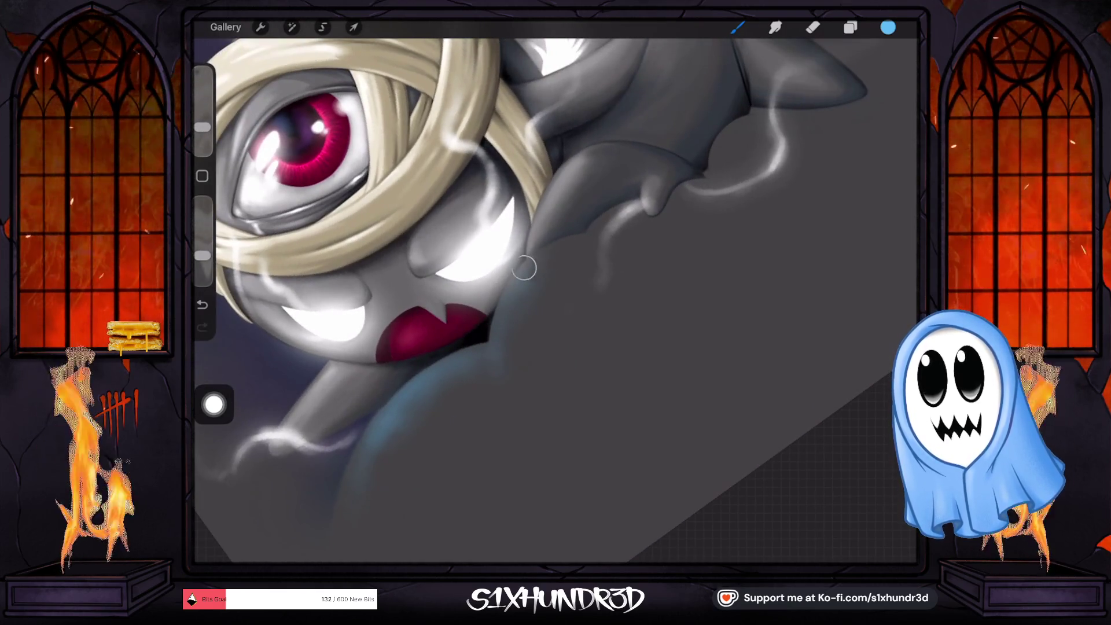
drag(202, 255, 202, 246)
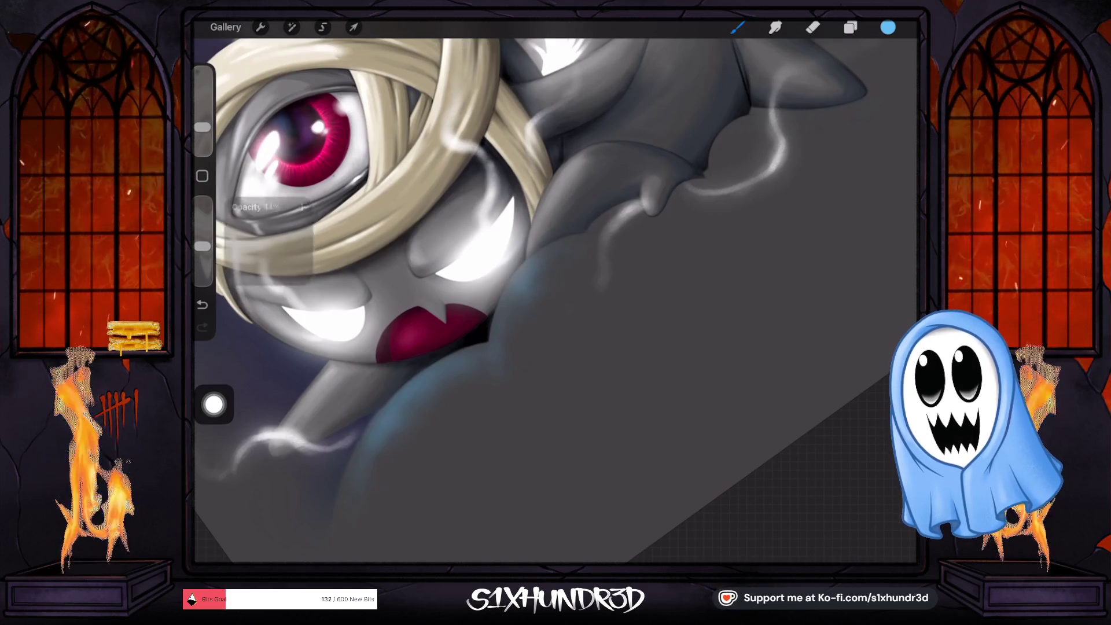
mouse_move(504, 326)
mouse_down()
mouse_move(573, 237)
mouse_move(486, 349)
mouse_up()
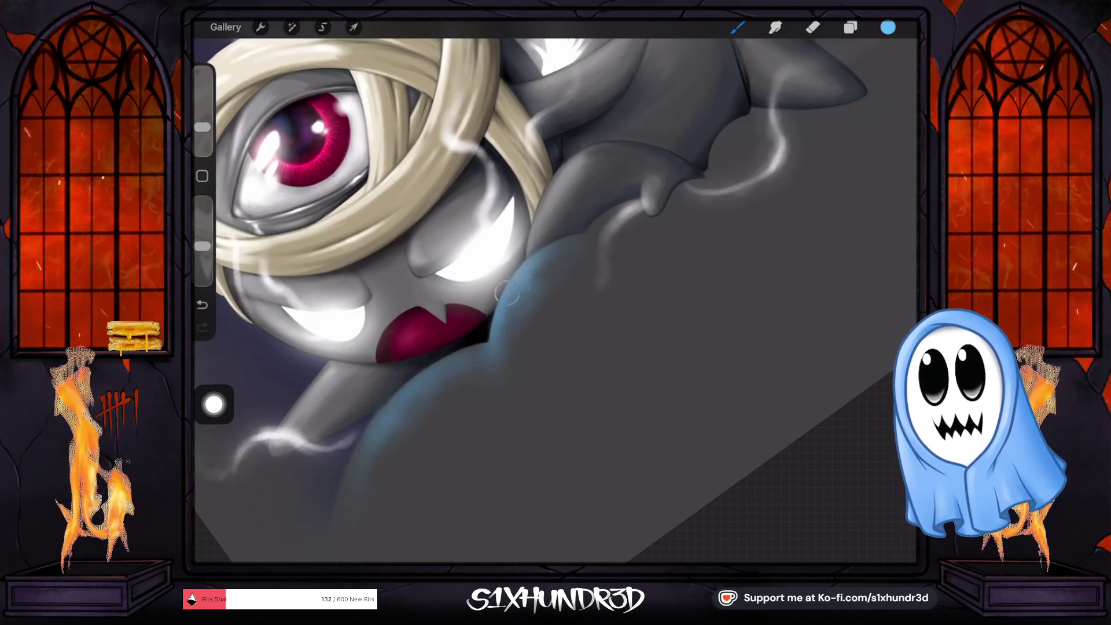
scroll(521, 289, down, 3)
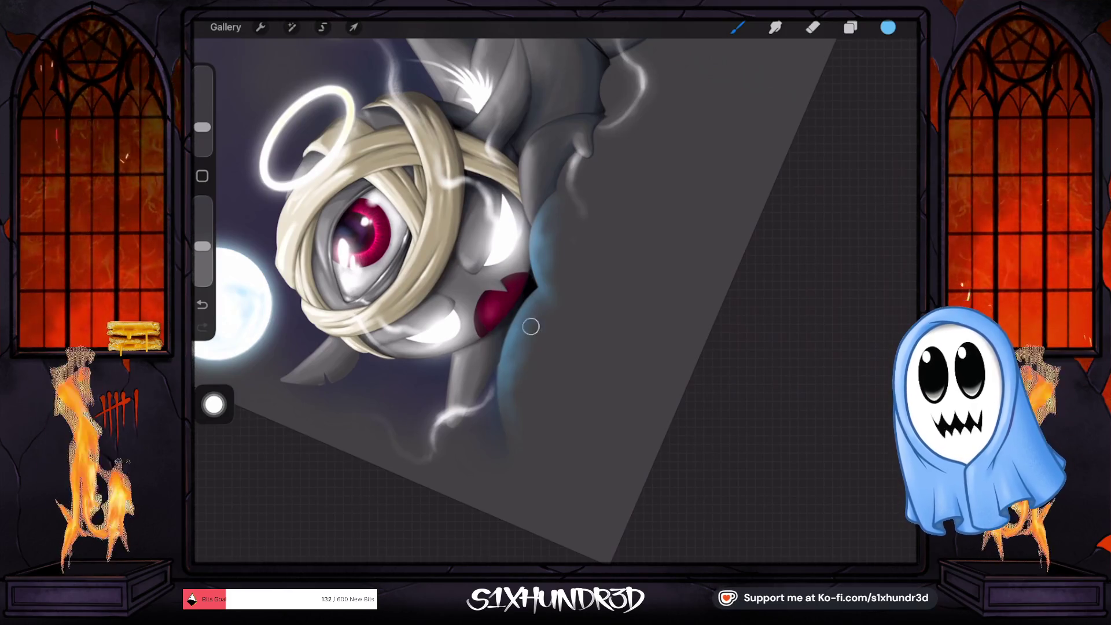
key(bracketright)
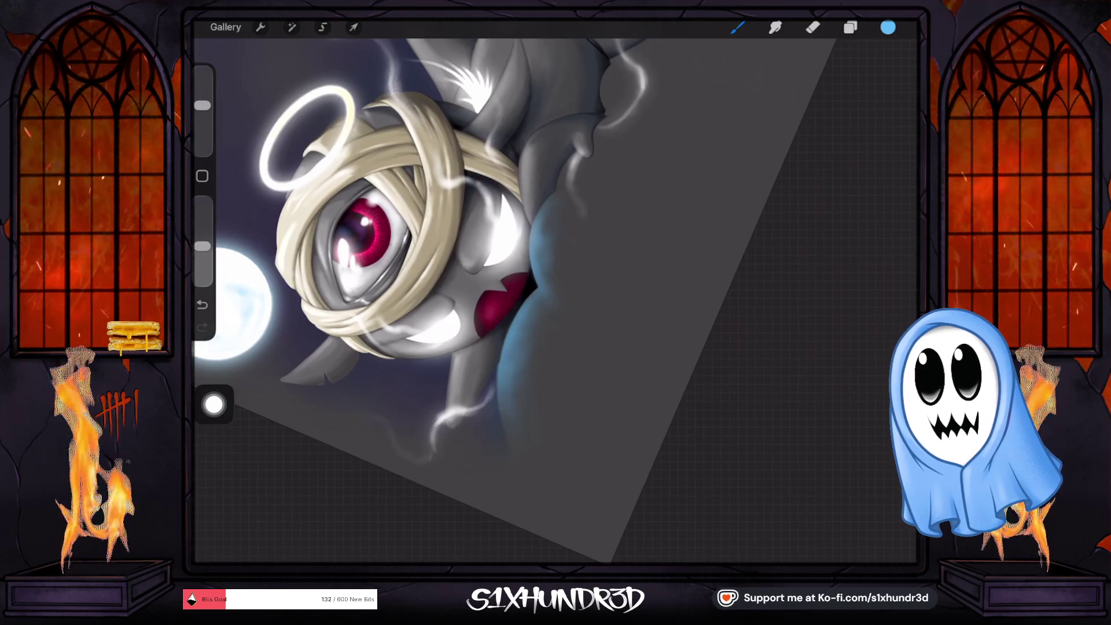
key(ctrl+0)
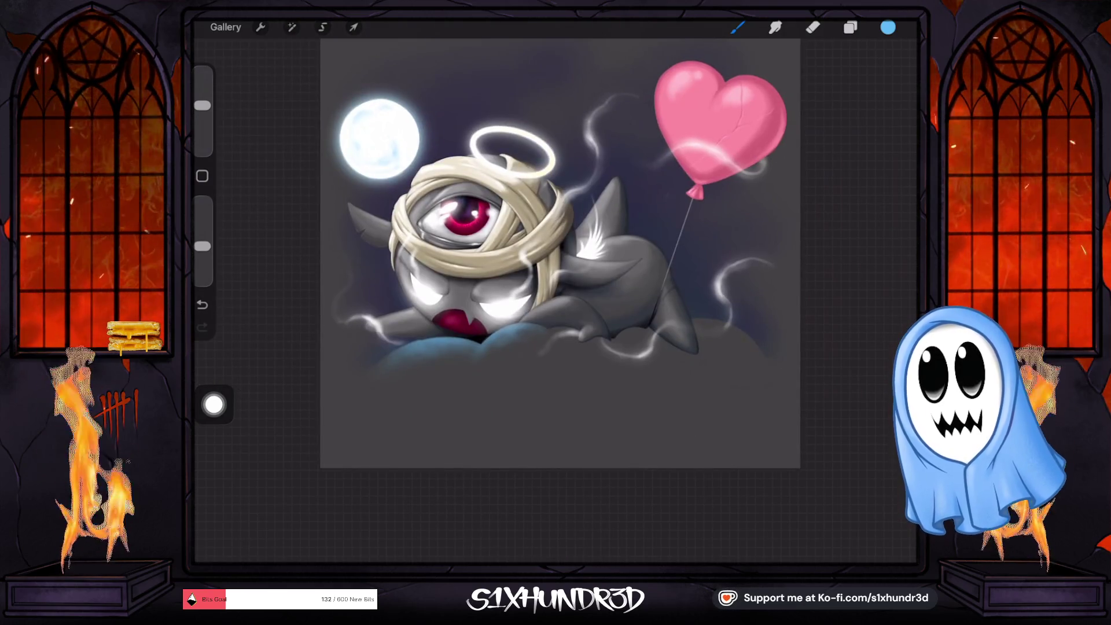
mouse_move(203, 105)
mouse_down()
mouse_move(203, 92)
mouse_move(202, 121)
mouse_up()
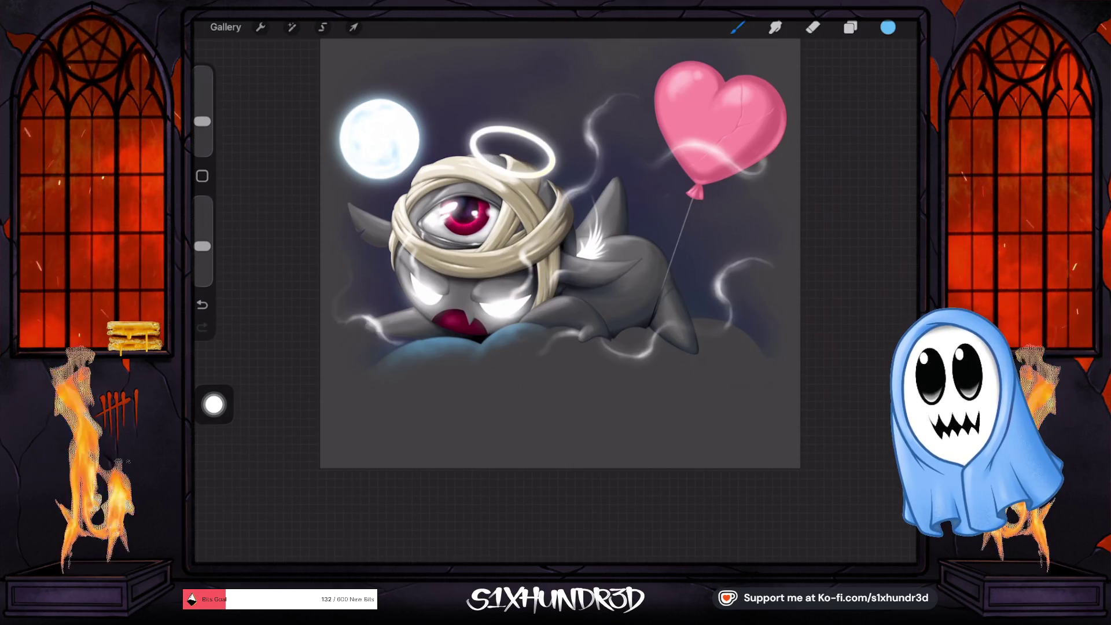
scroll(500, 331, up, 5)
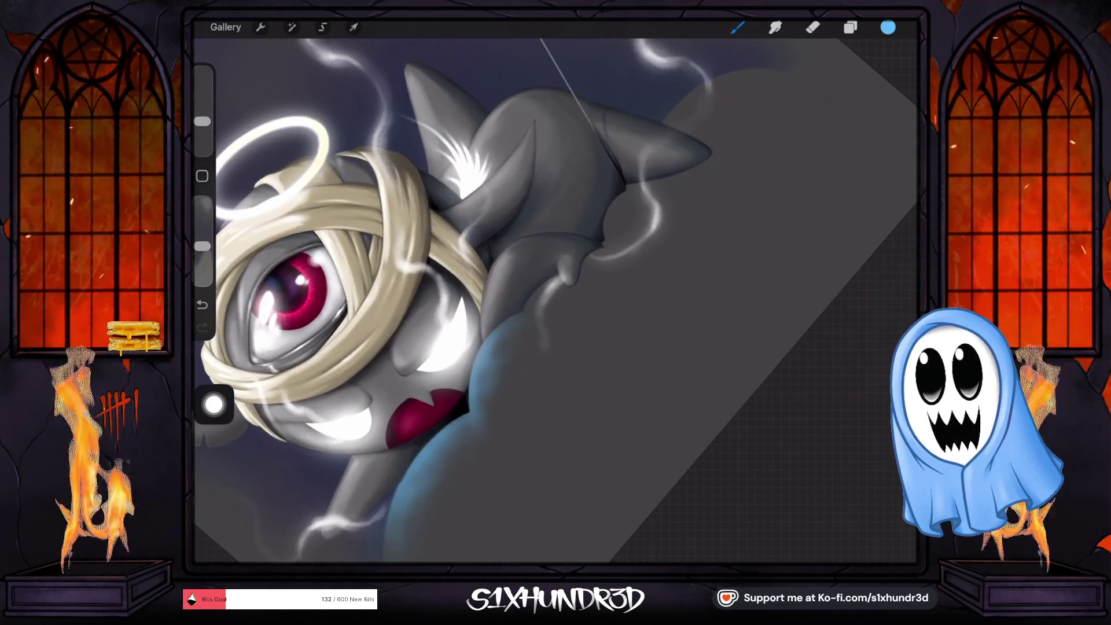
drag(203, 121, 202, 128)
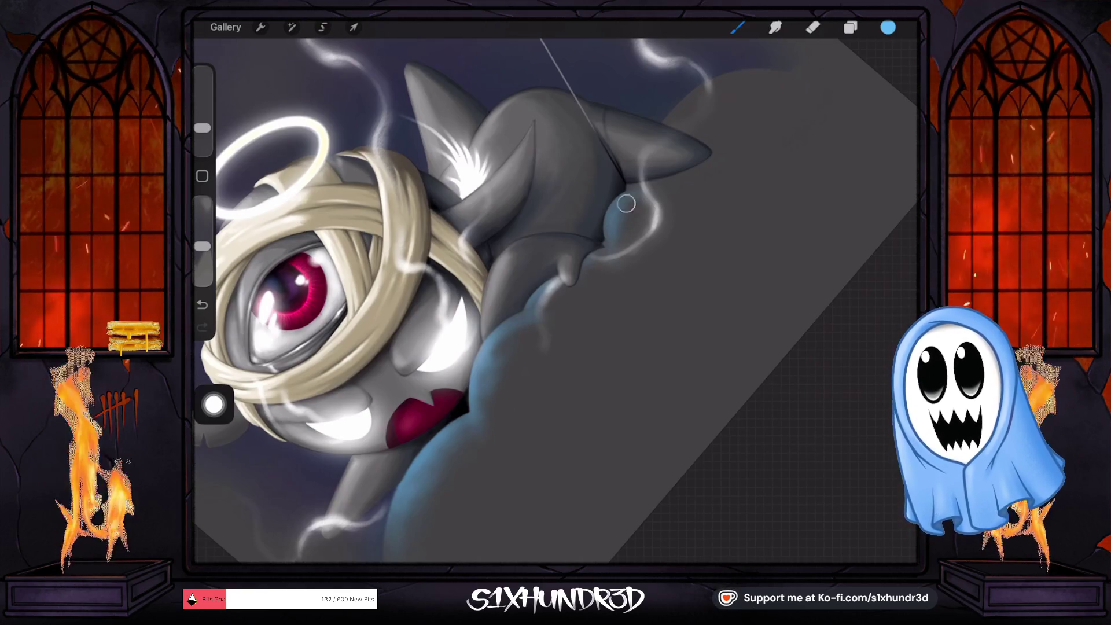
Step: Blend the dark cloud edge behind the creature's back with a slightly smaller brush
drag(555, 202, 521, 348)
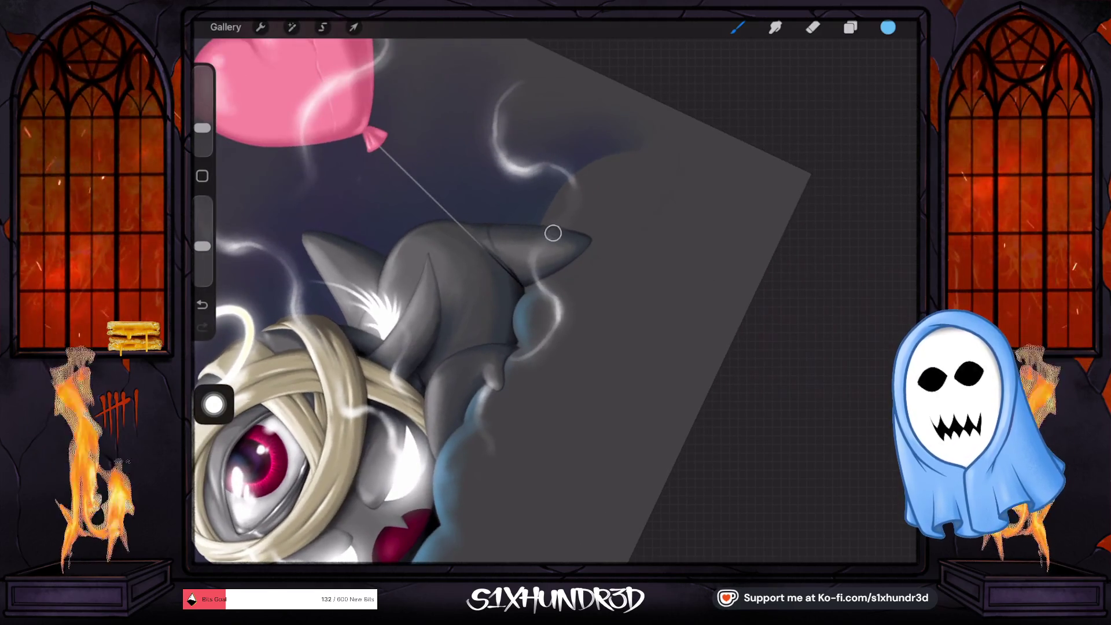
mouse_move(565, 202)
mouse_down()
mouse_move(575, 181)
mouse_move(565, 205)
mouse_up()
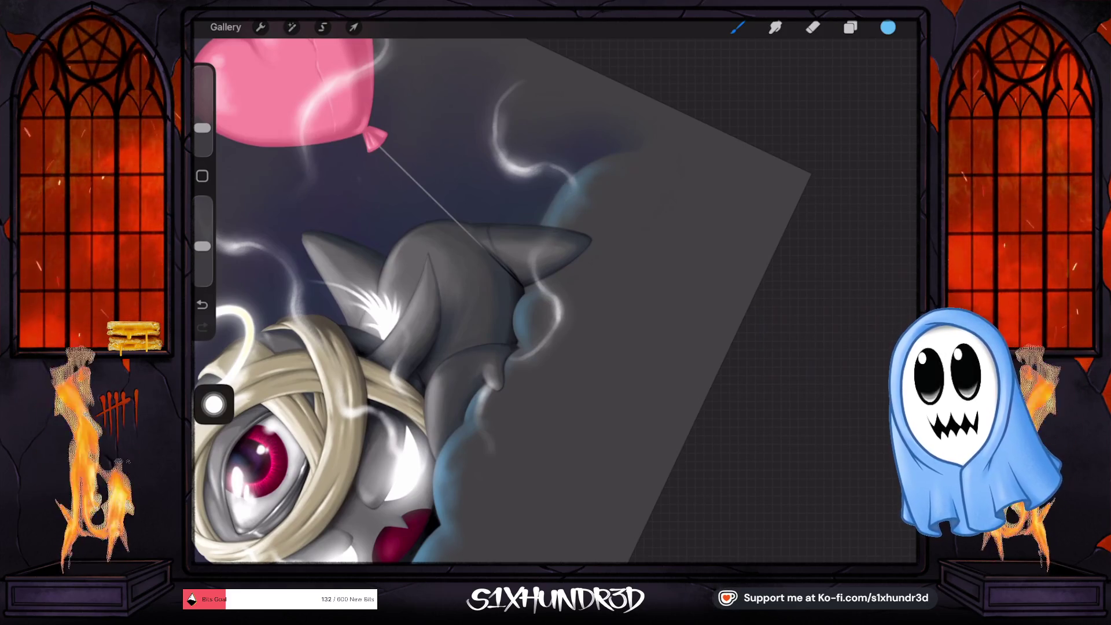
drag(202, 128, 202, 124)
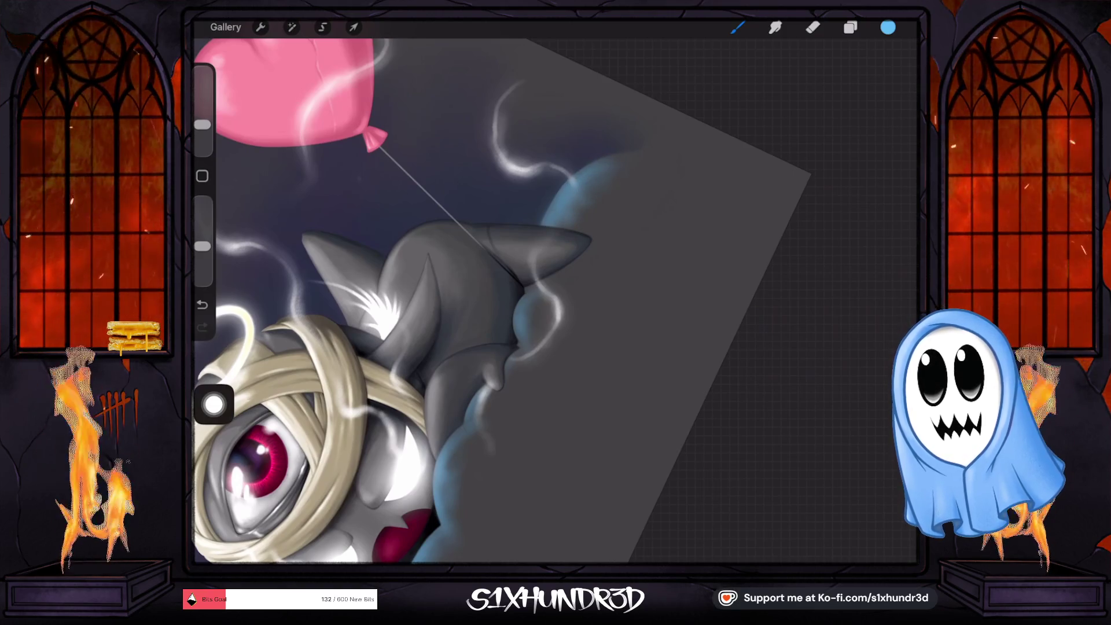
drag(202, 124, 202, 132)
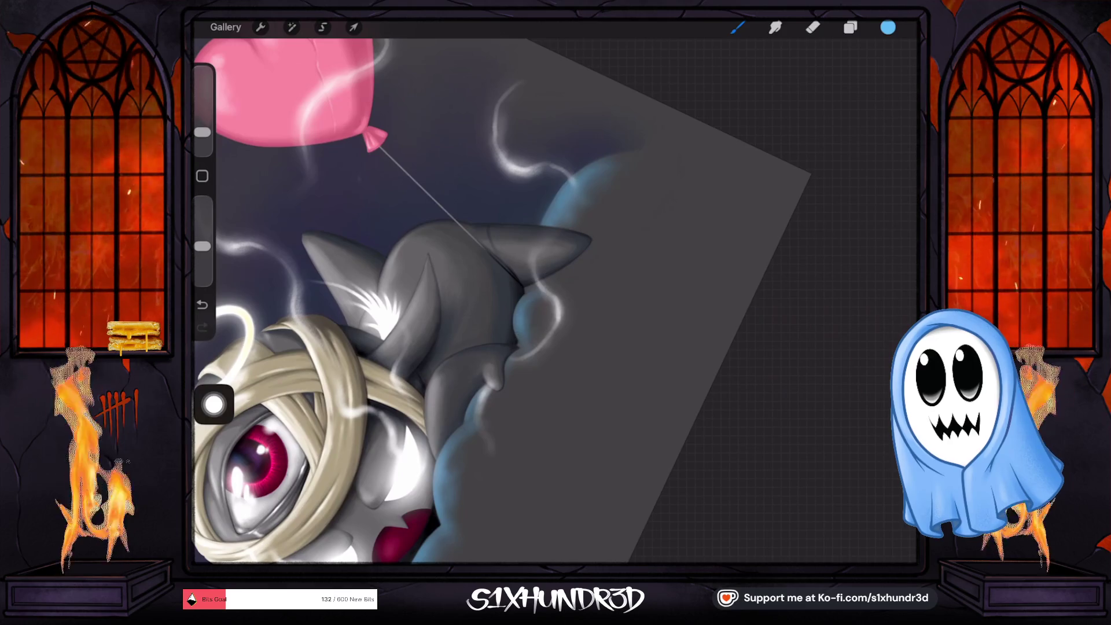
scroll(521, 289, up, 2)
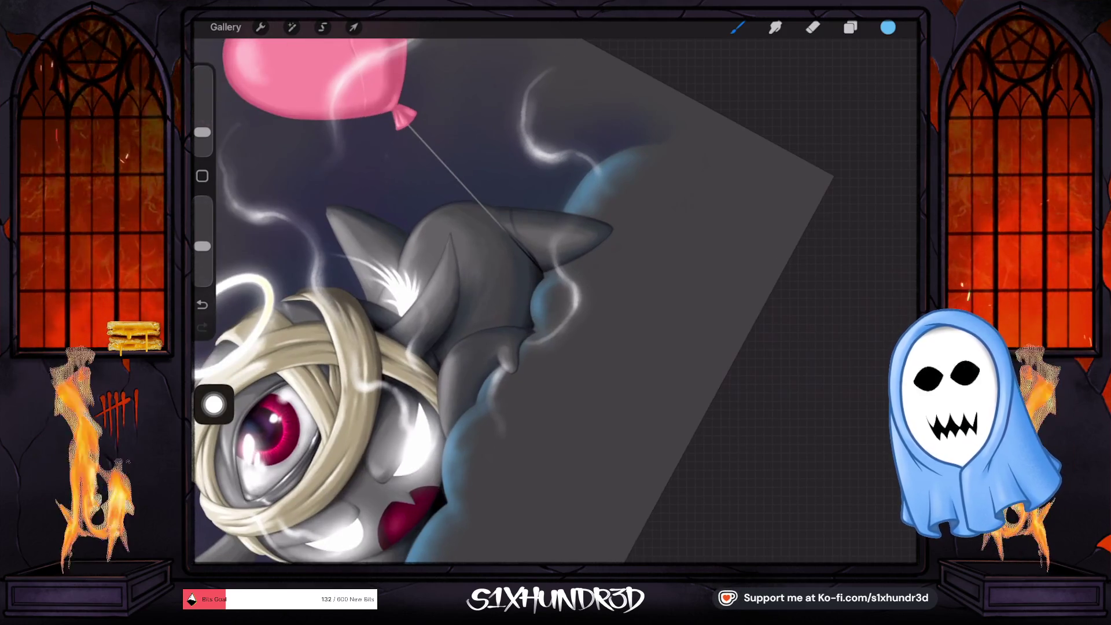
Step: Paint soft blue shading along the cloud under the body, varying brush size around 9–11%
scroll(585, 270, down, 2)
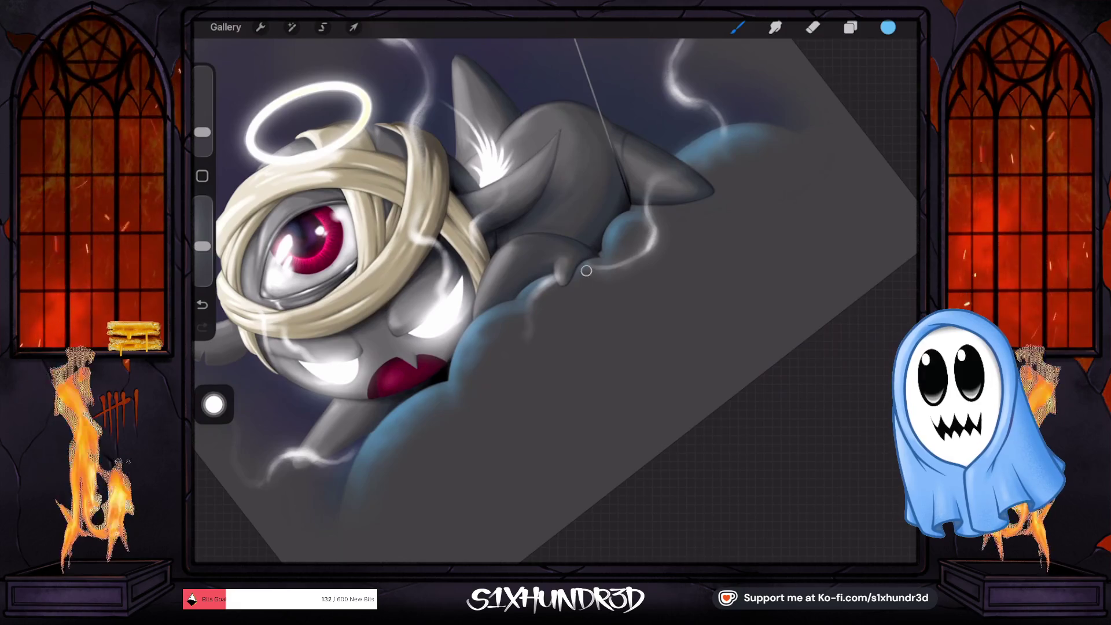
drag(202, 132, 202, 118)
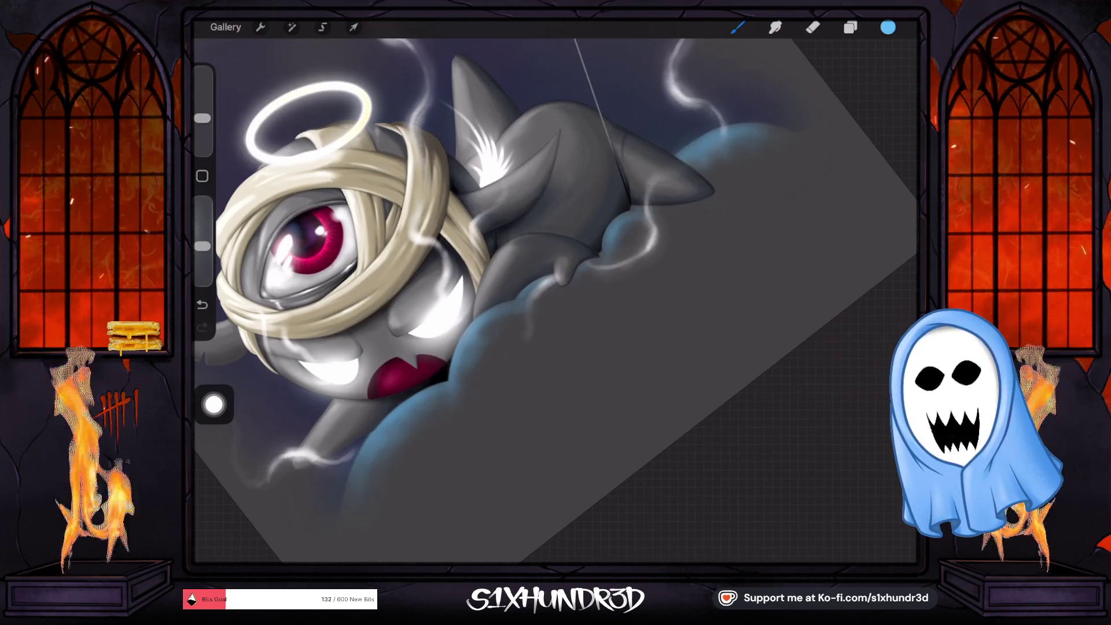
scroll(556, 260, up, 2)
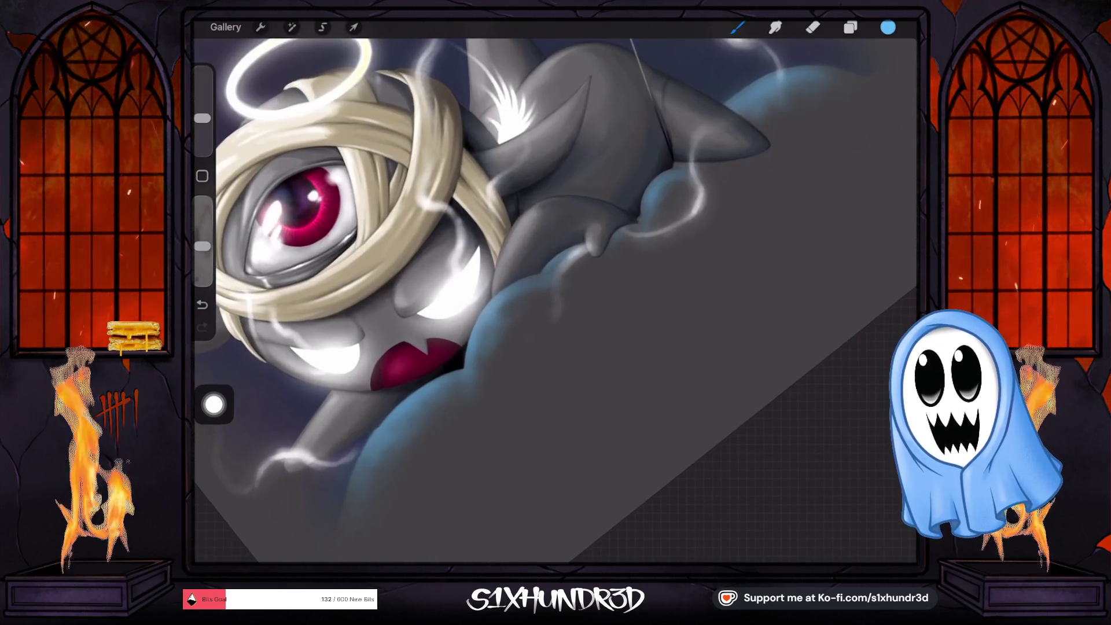
drag(202, 118, 202, 123)
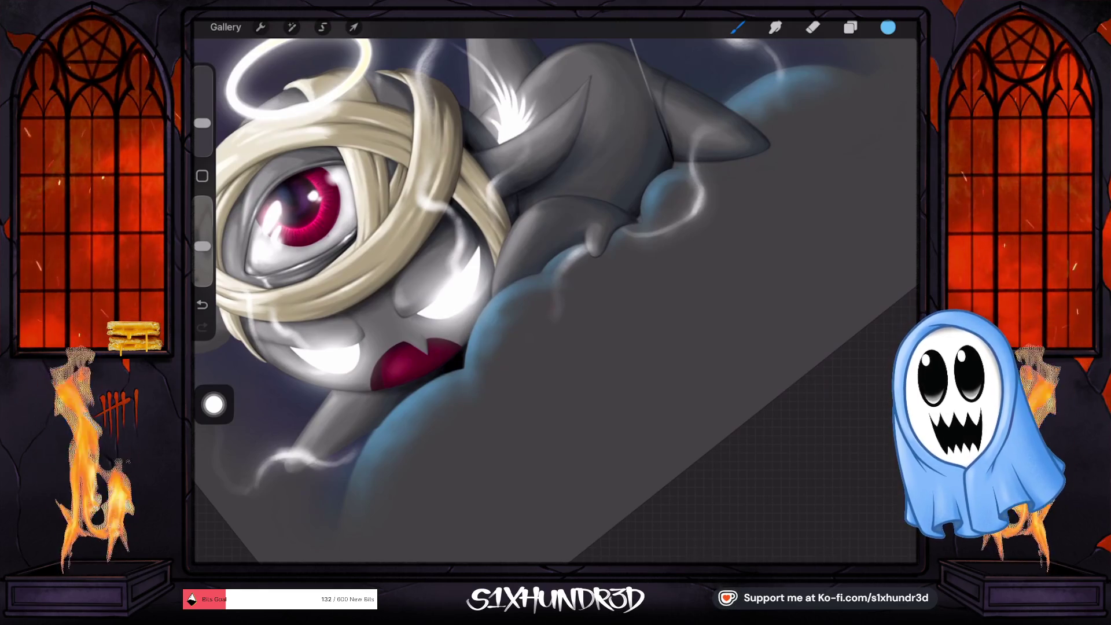
drag(202, 123, 202, 125)
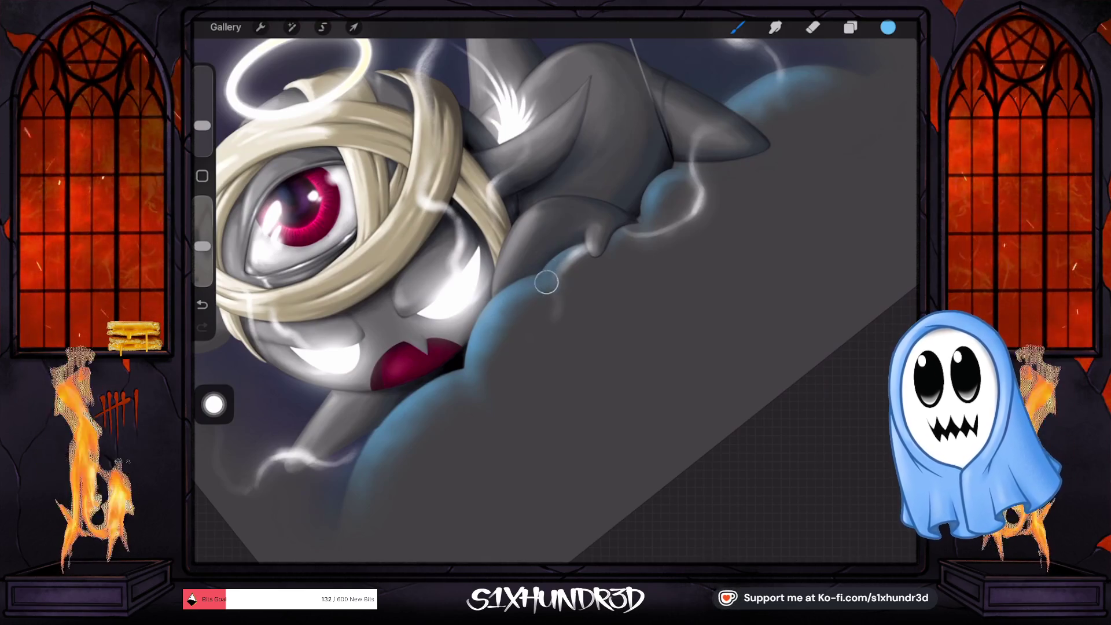
drag(202, 125, 202, 130)
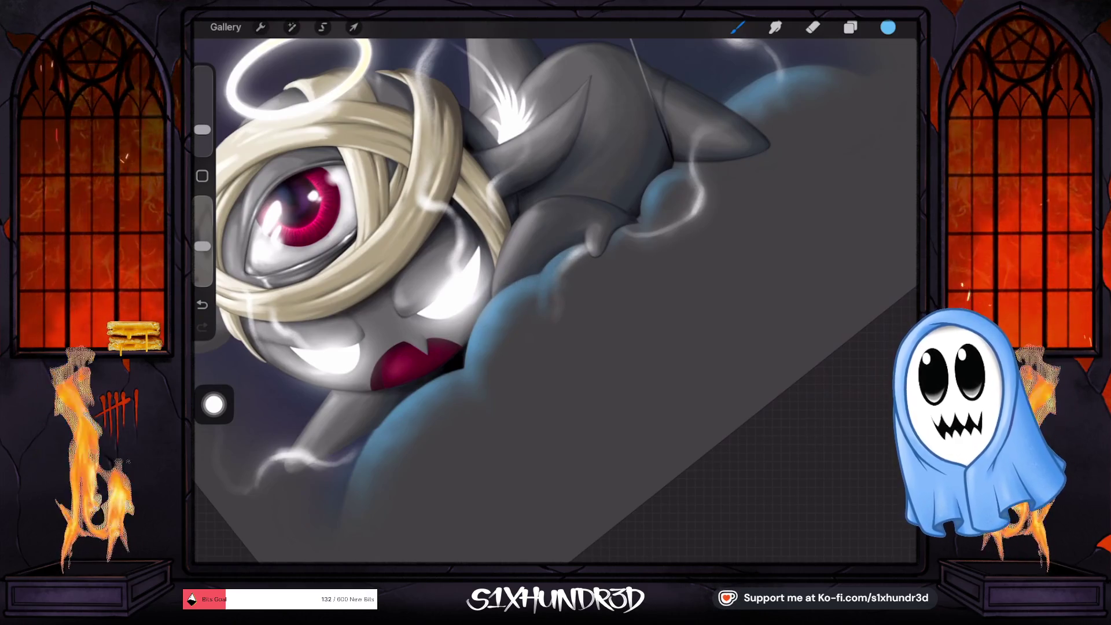
drag(202, 130, 202, 122)
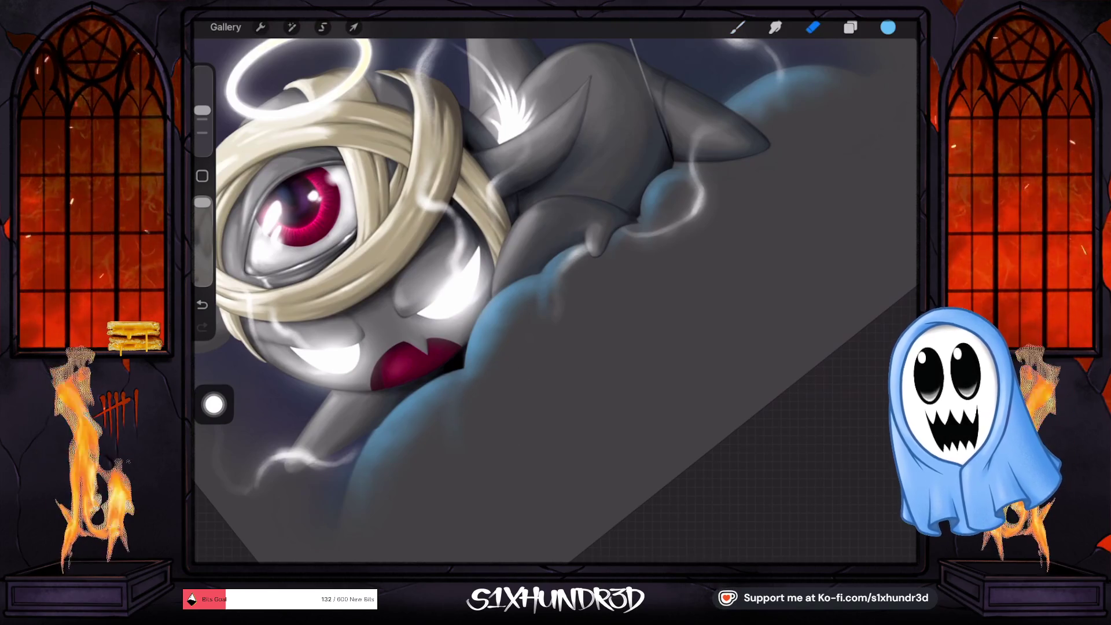
drag(202, 122, 202, 127)
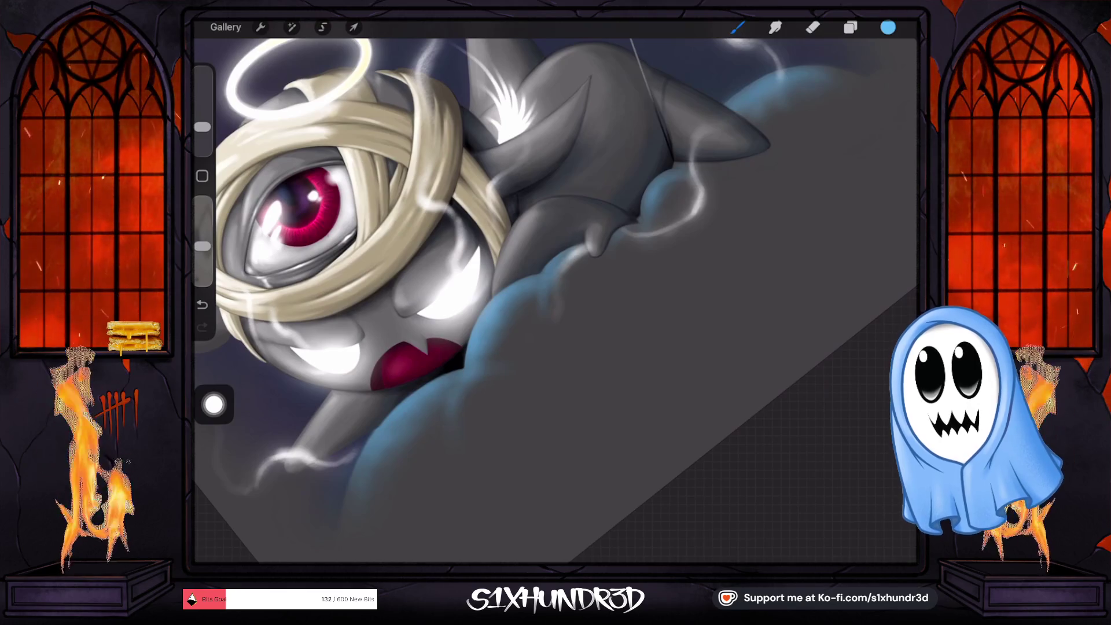
scroll(555, 301, down, 5)
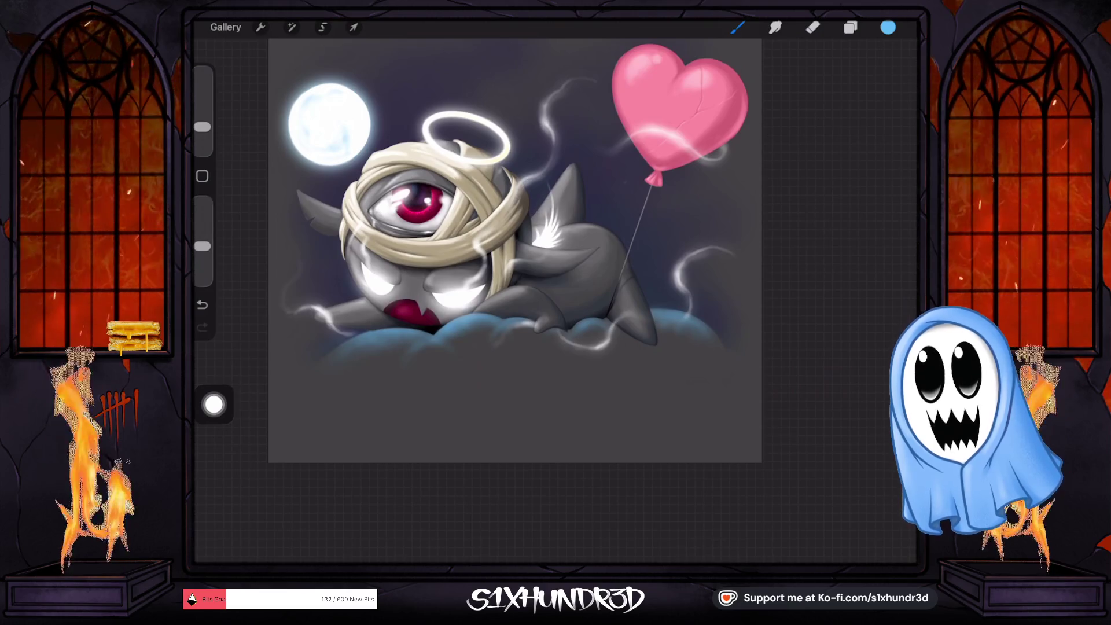
Step: Delete the layer holding the blue cloud glow
click(850, 27)
drag(839, 398, 752, 398)
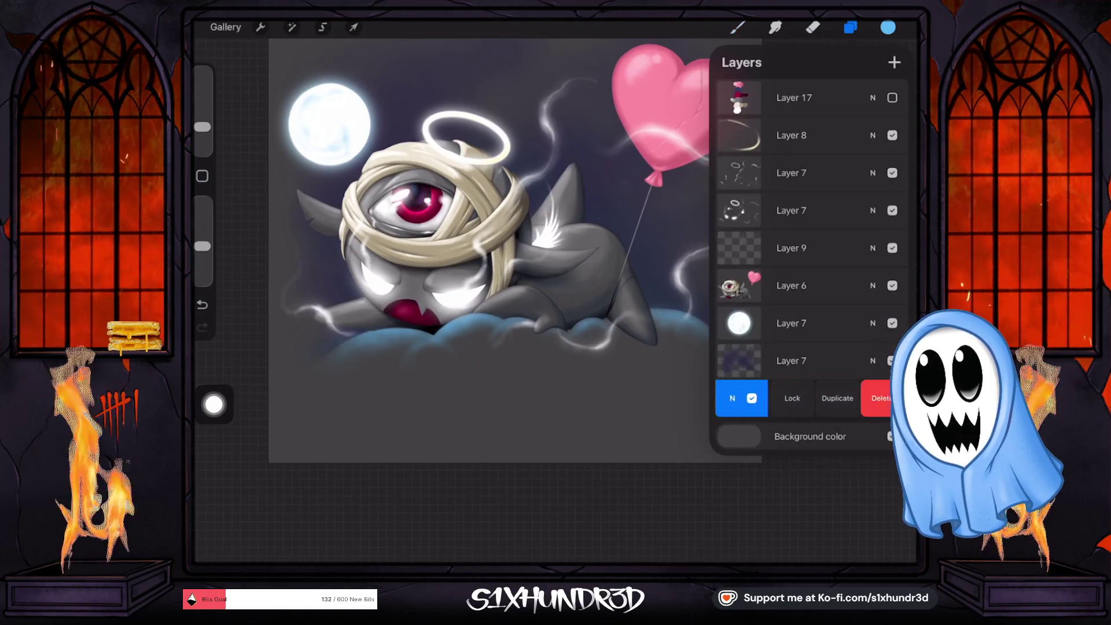
click(881, 398)
click(850, 27)
scroll(363, 290, up, 3)
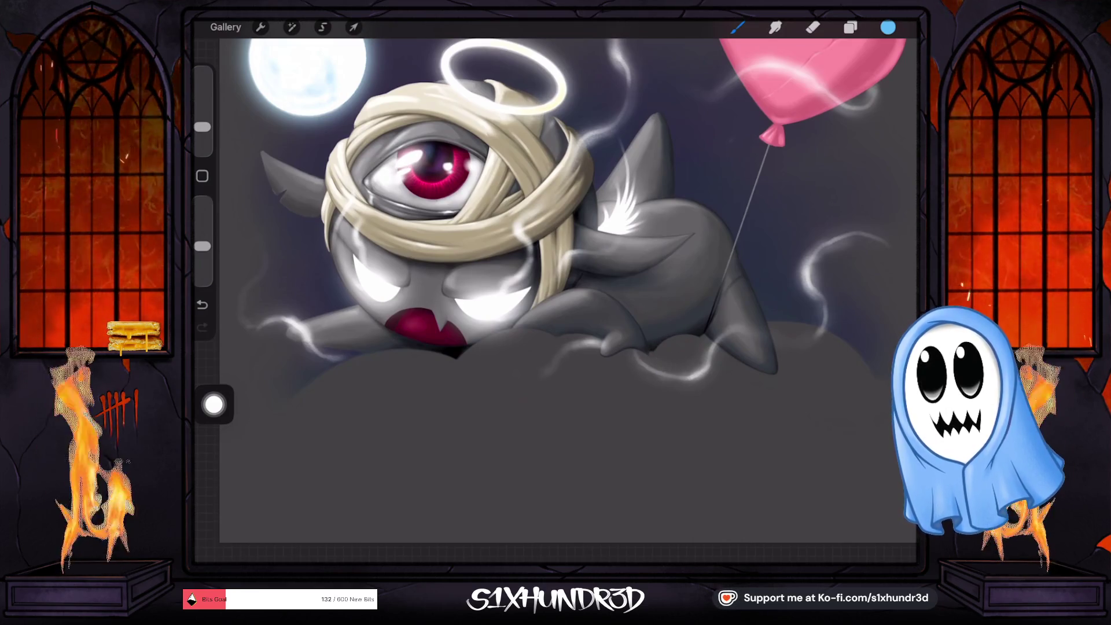
Step: Add a new layer above the bottom Layer 7, lower the brush opacity, and select the painting layer
click(850, 27)
click(850, 27)
click(850, 27)
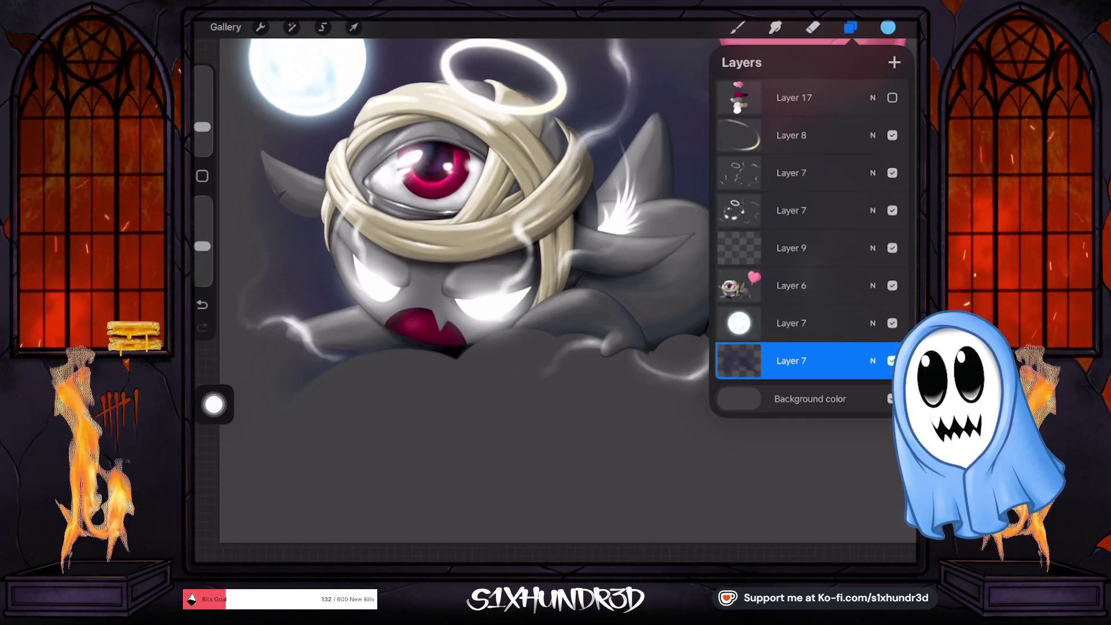
click(894, 62)
click(737, 27)
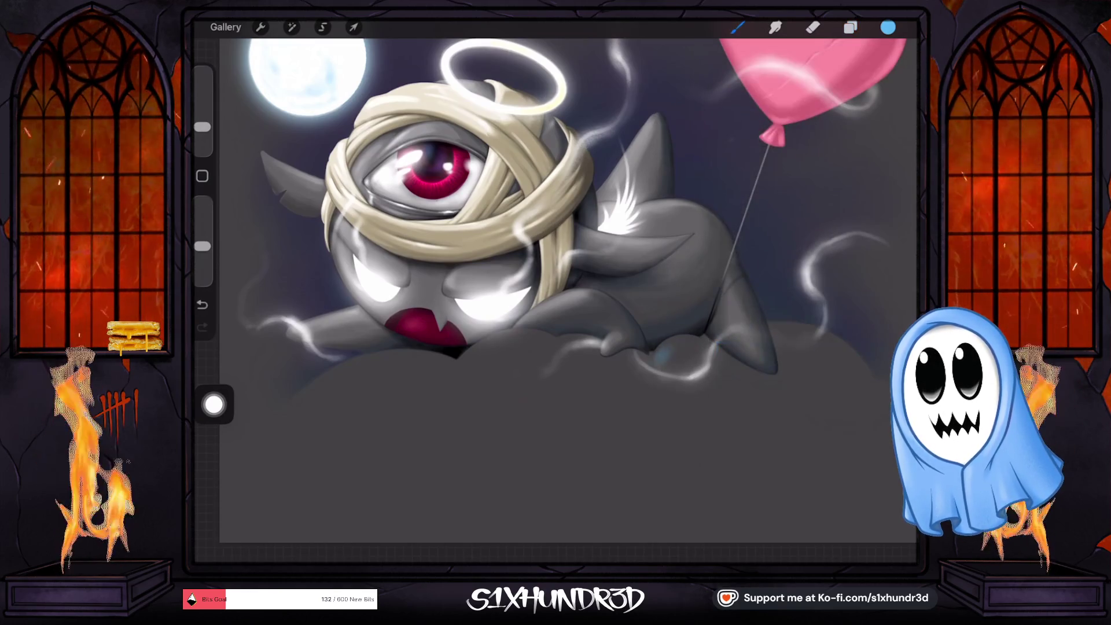
mouse_move(202, 246)
mouse_down()
mouse_move(202, 256)
mouse_move(202, 244)
mouse_up()
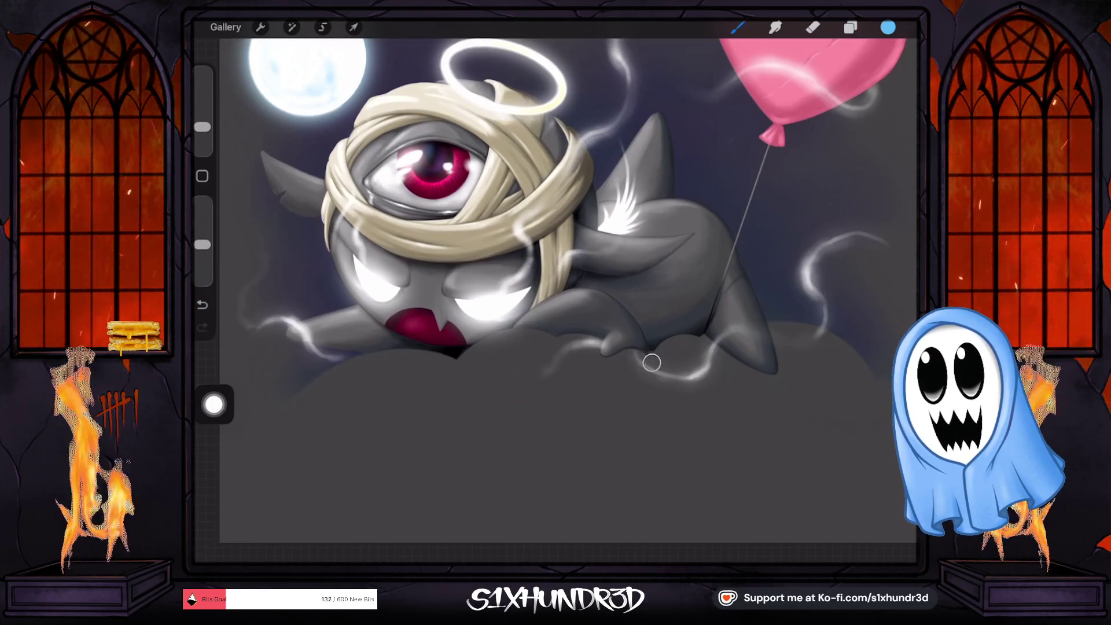
click(850, 27)
click(799, 359)
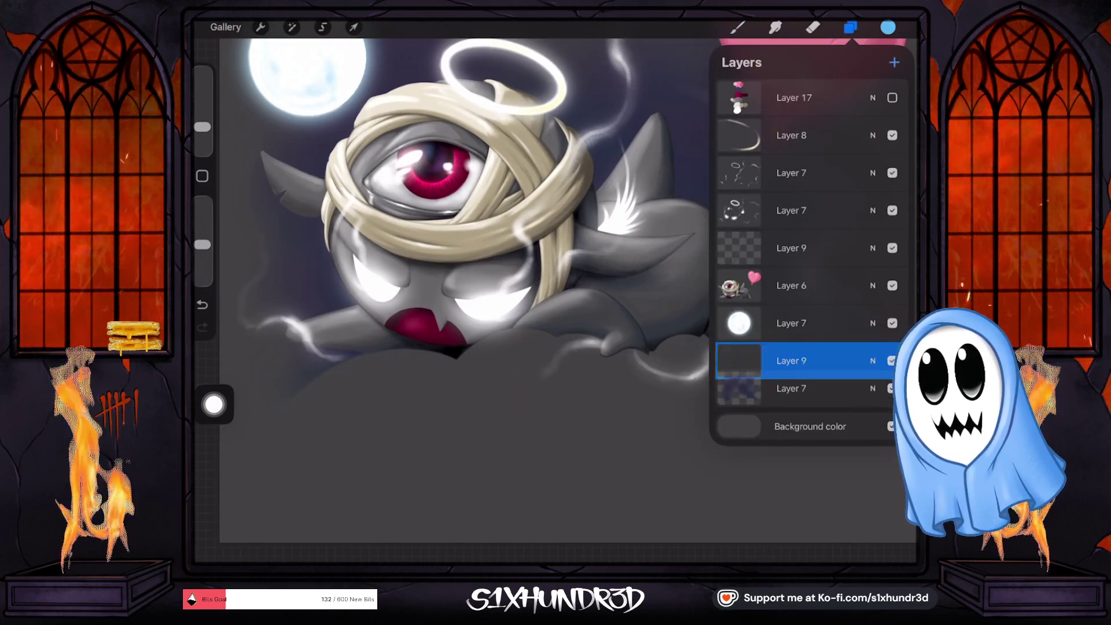
click(850, 28)
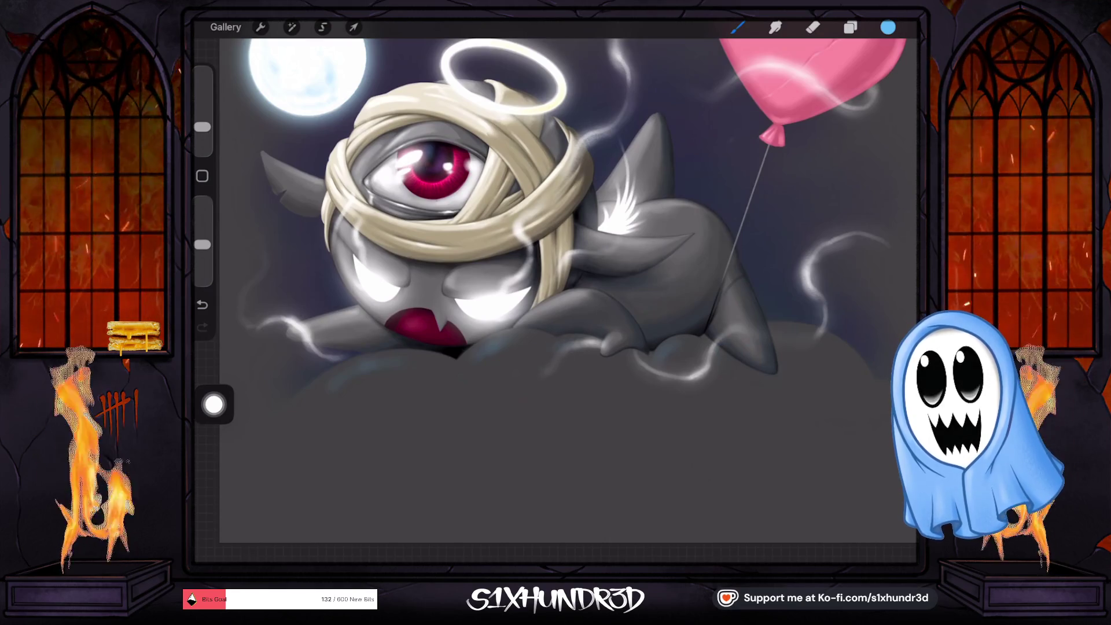
Step: Fine-tune the brush size and confirm the target layer before painting
drag(202, 126, 202, 139)
scroll(555, 231, up, 3)
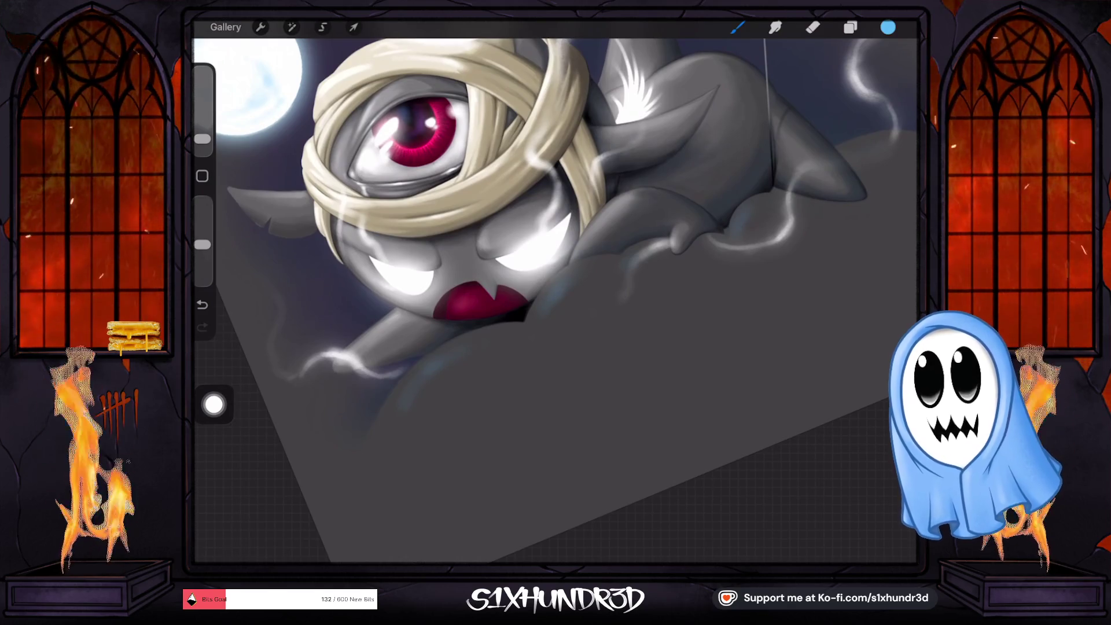
scroll(555, 289, down, 3)
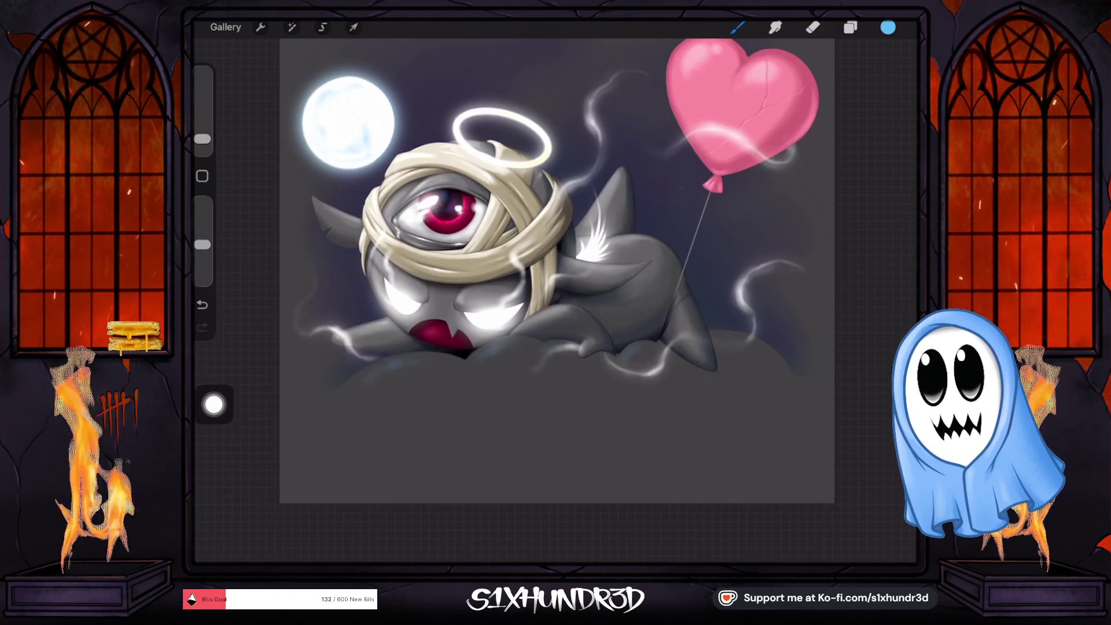
scroll(467, 326, up, 5)
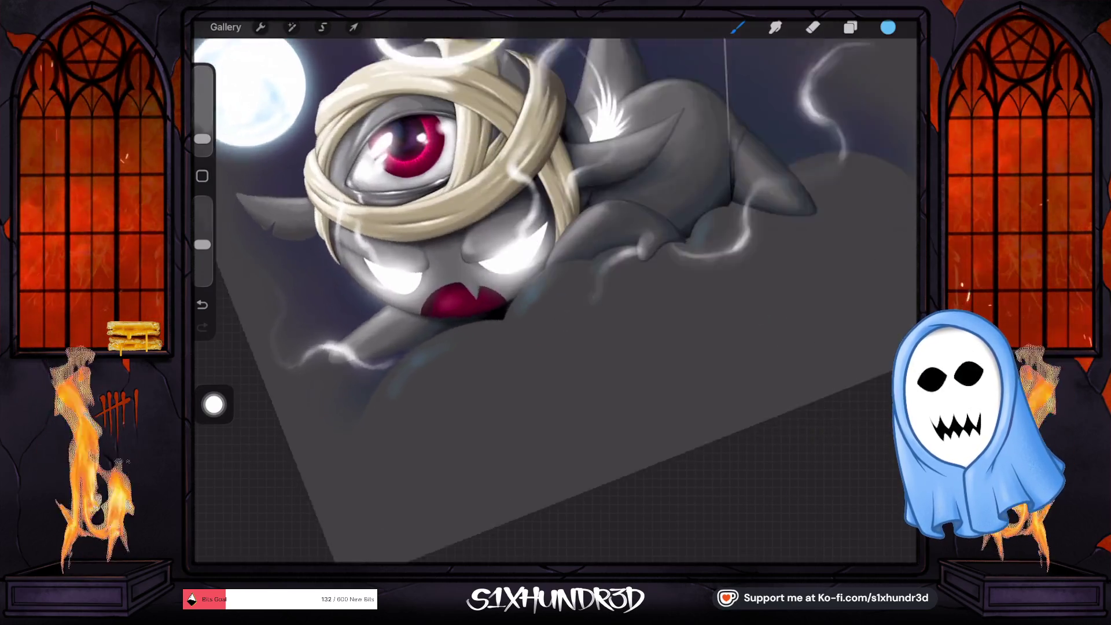
mouse_move(202, 139)
mouse_down()
mouse_move(203, 112)
mouse_move(202, 128)
mouse_up()
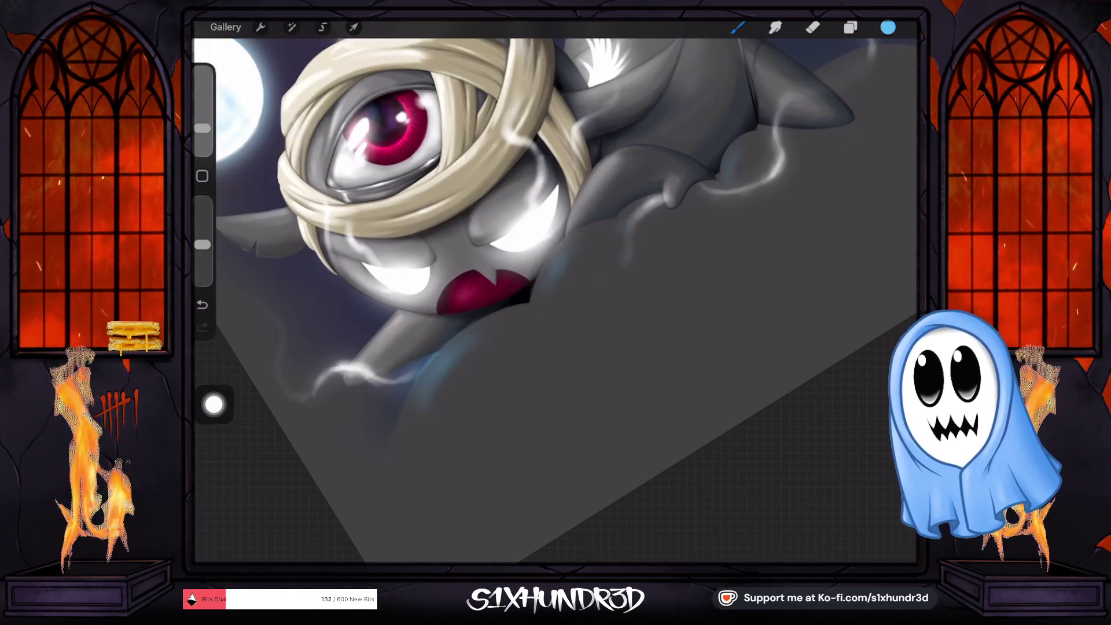
click(850, 27)
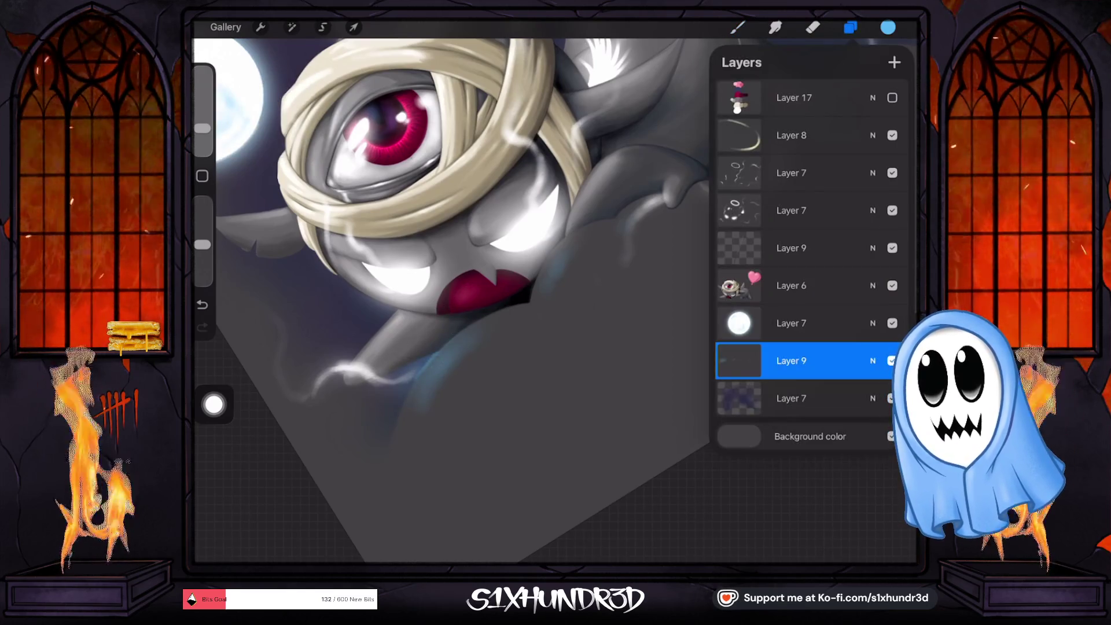
click(737, 27)
mouse_move(203, 129)
mouse_down()
mouse_move(202, 142)
mouse_move(203, 129)
mouse_up()
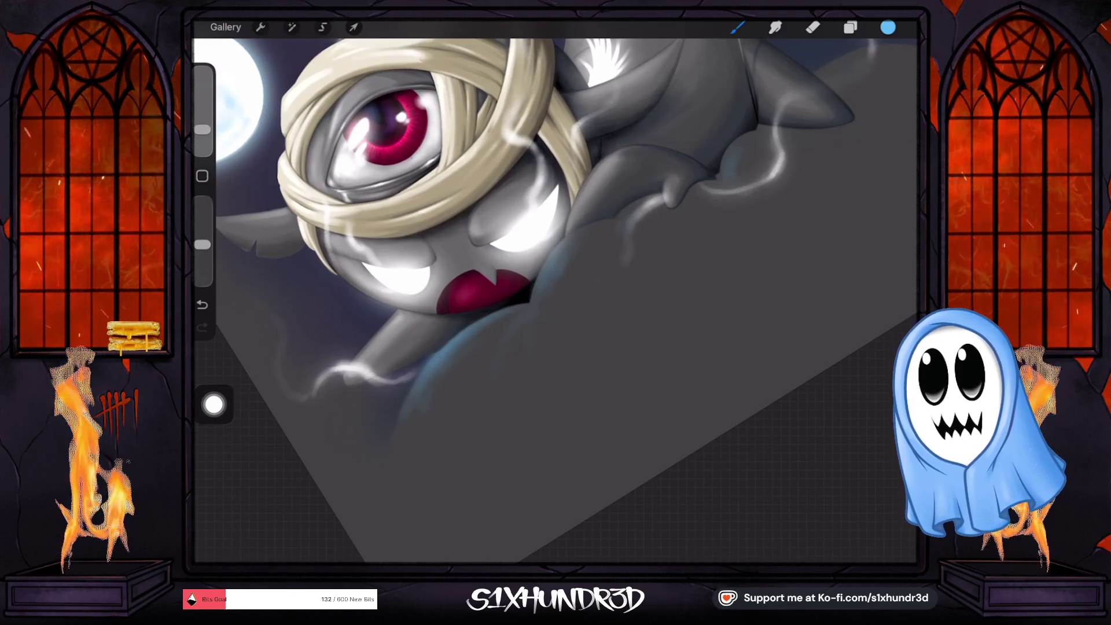
scroll(555, 260, down, 5)
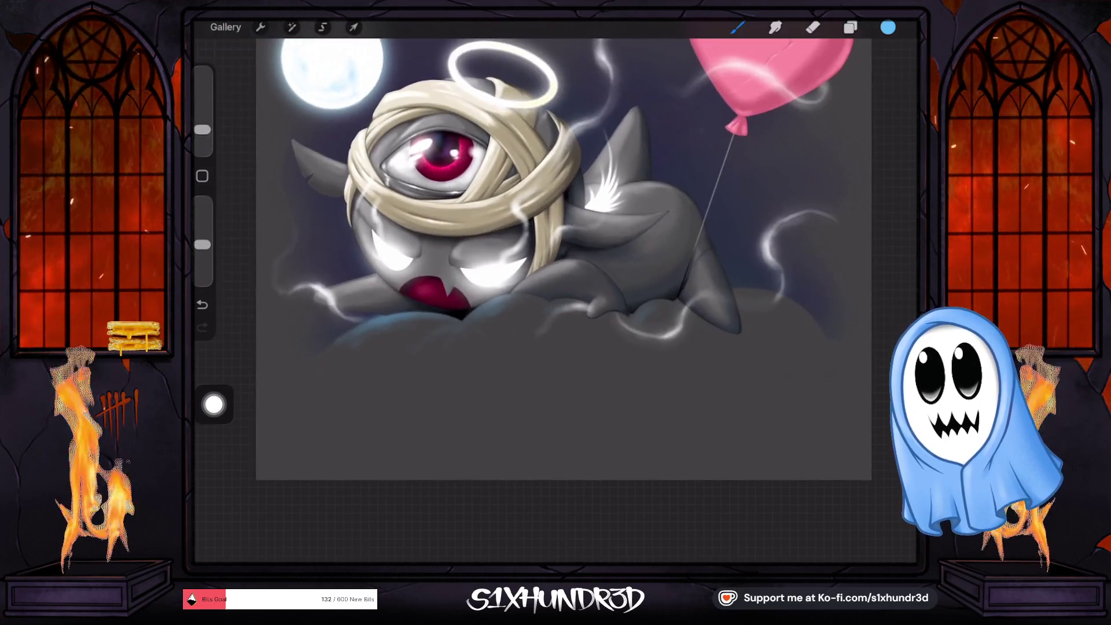
scroll(556, 260, up, 3)
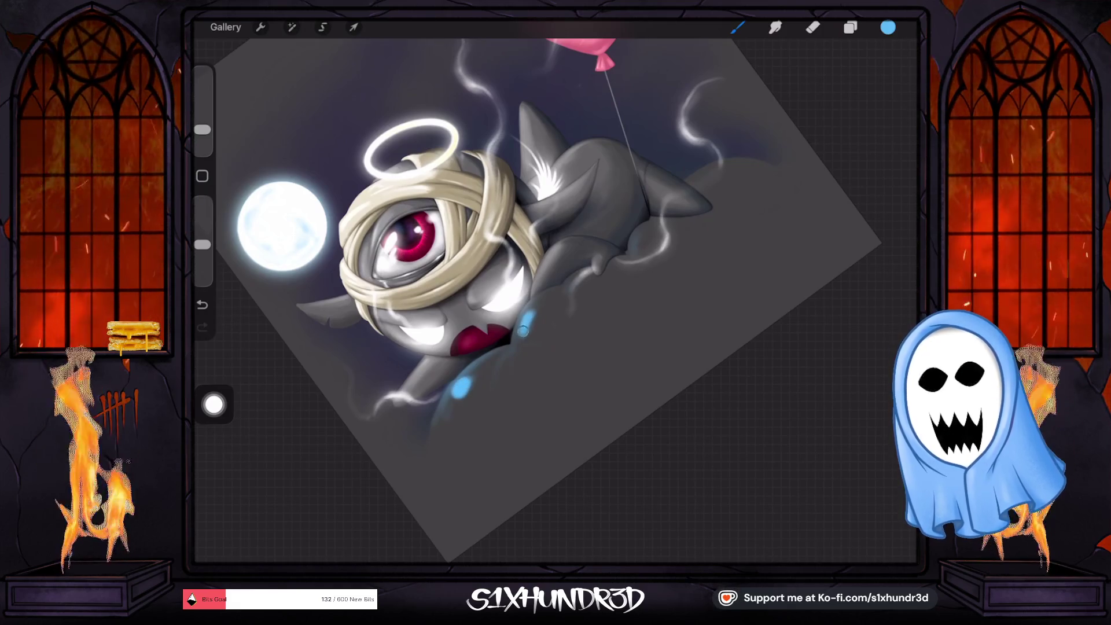
Step: Paint blue glow strokes on the cloud just below the creature's jaw
drag(524, 328, 546, 304)
drag(472, 377, 450, 398)
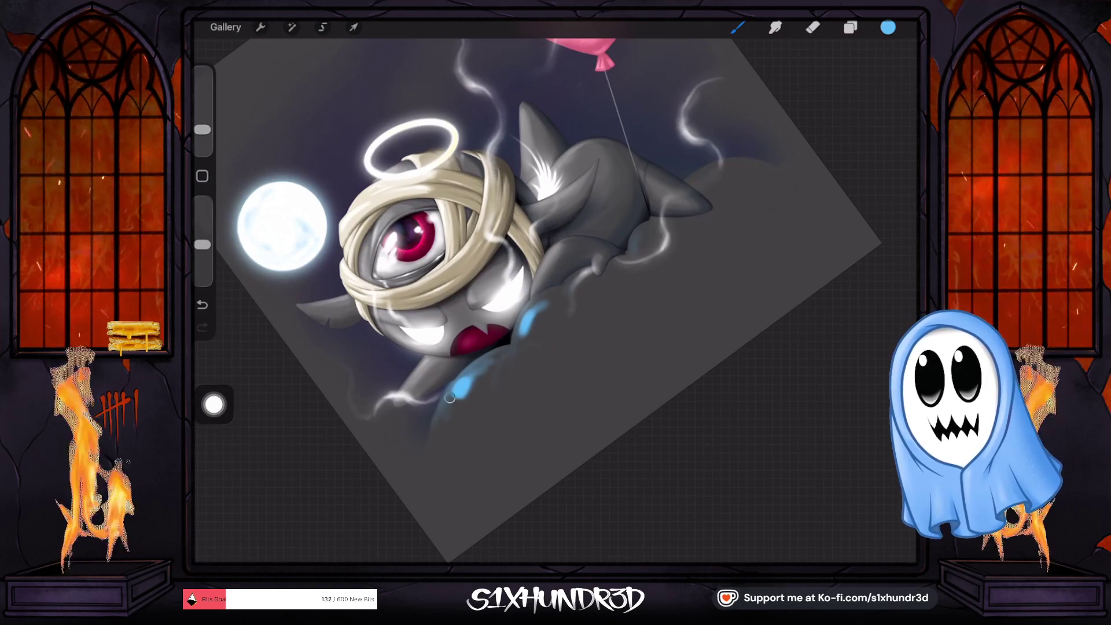
click(850, 27)
click(739, 361)
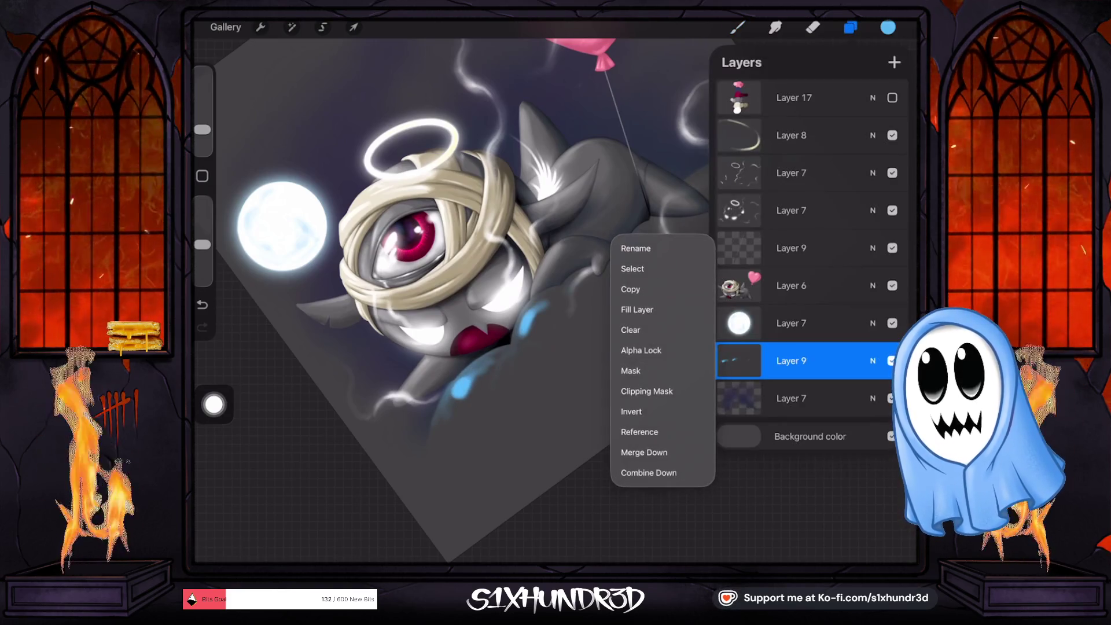
Step: Clear the blue strokes from Layer 9 and straighten the canvas view
click(637, 330)
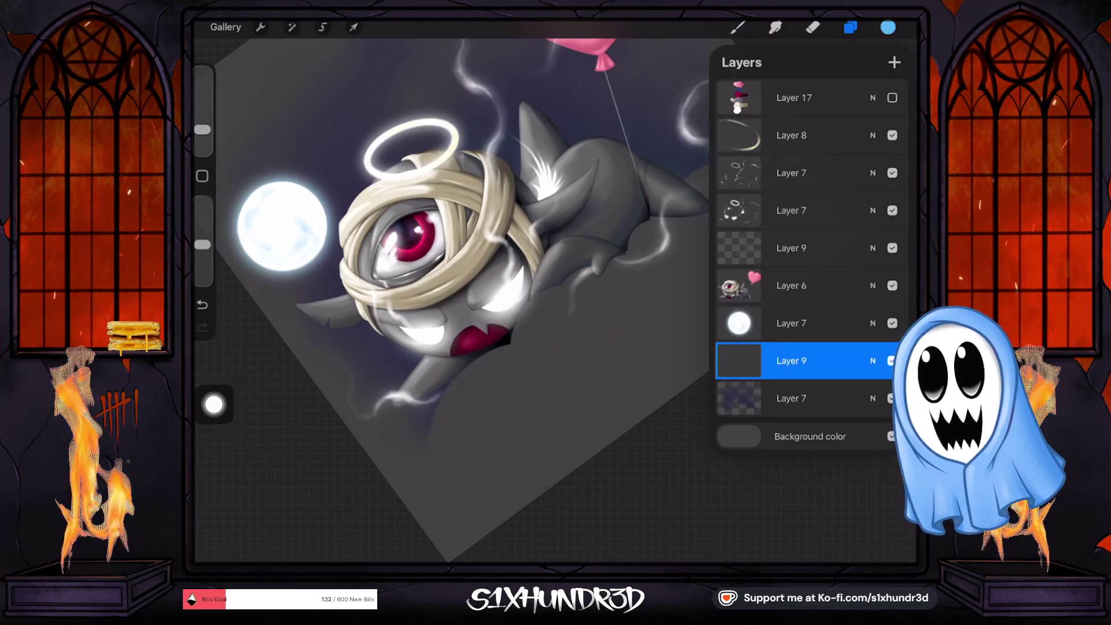
click(521, 463)
drag(521, 463, 550, 405)
Step: Show and select the Layer 17 colour swatches, then paint a solid blue dot beside them at higher opacity
click(850, 28)
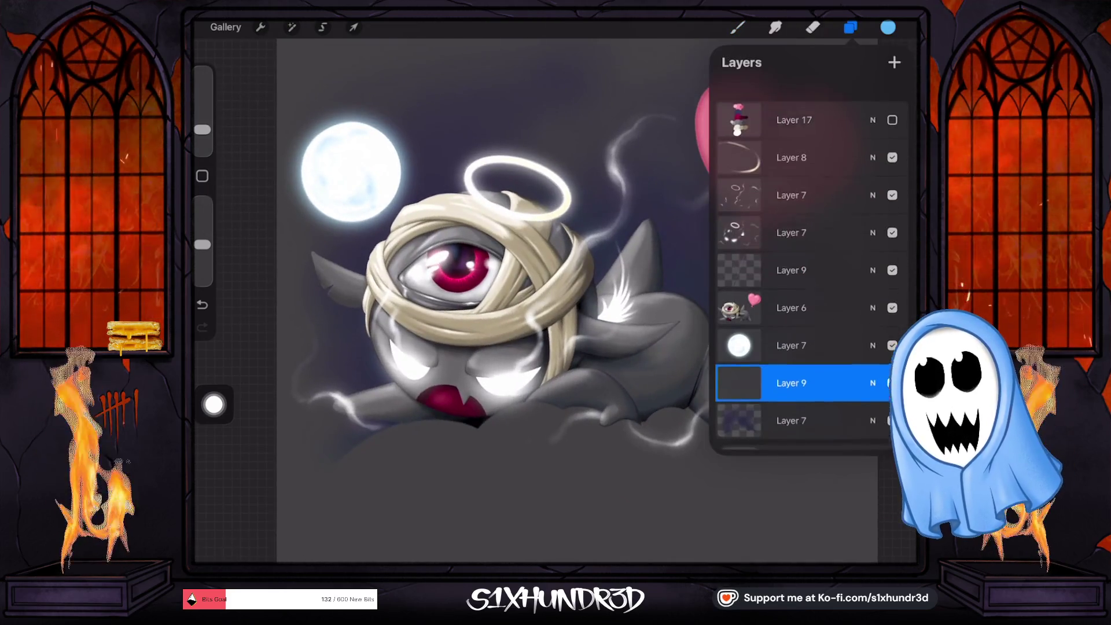
click(892, 97)
click(793, 97)
click(850, 27)
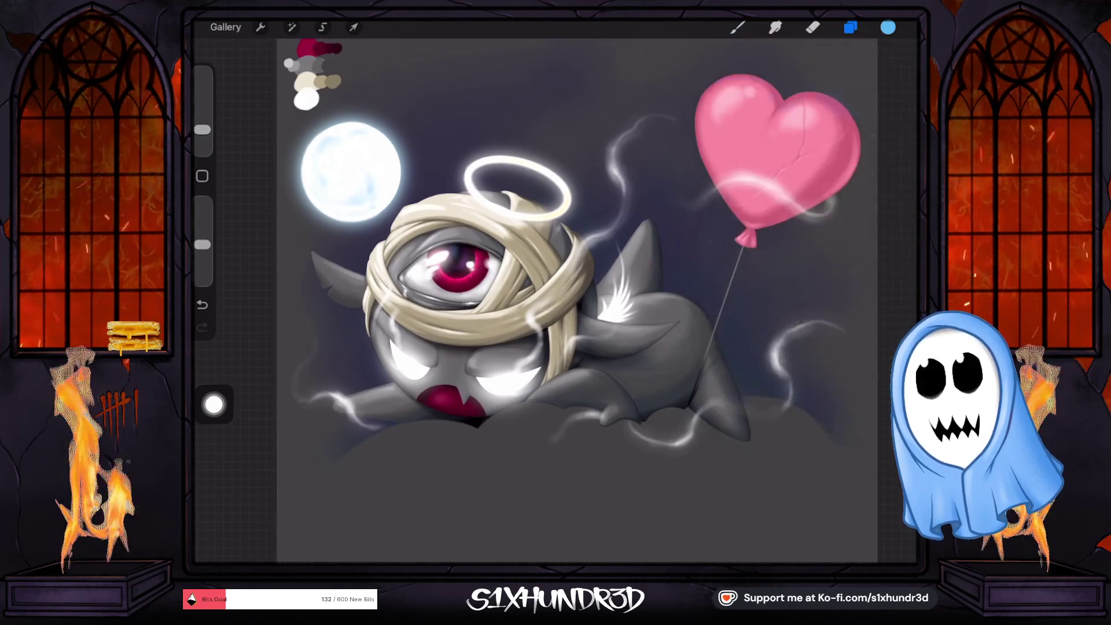
scroll(578, 289, up, 5)
click(402, 186)
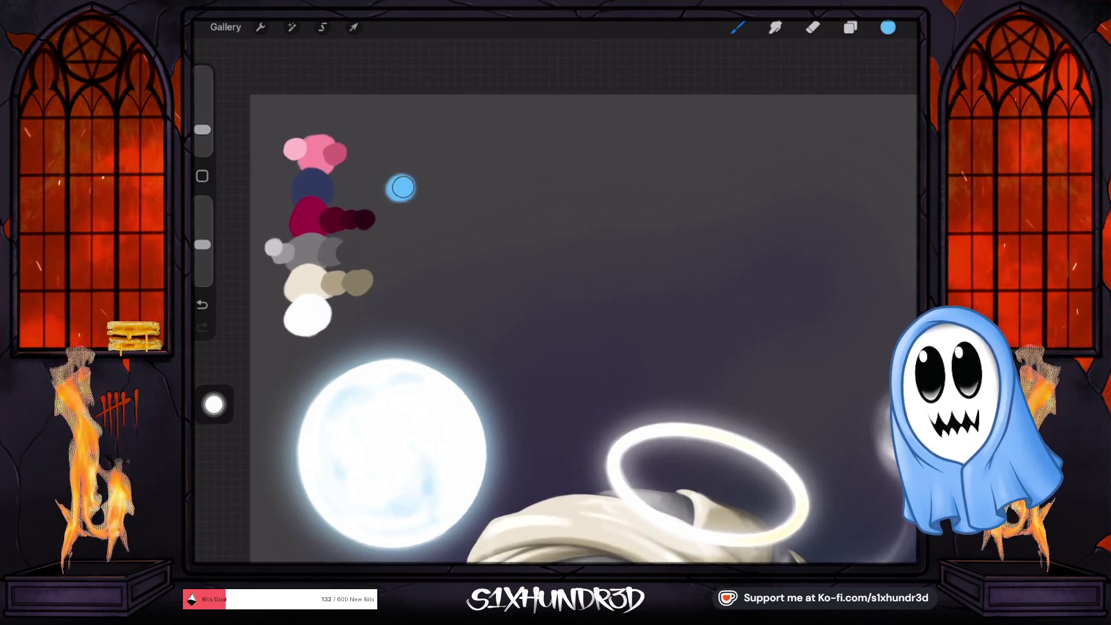
drag(202, 244, 202, 202)
click(400, 187)
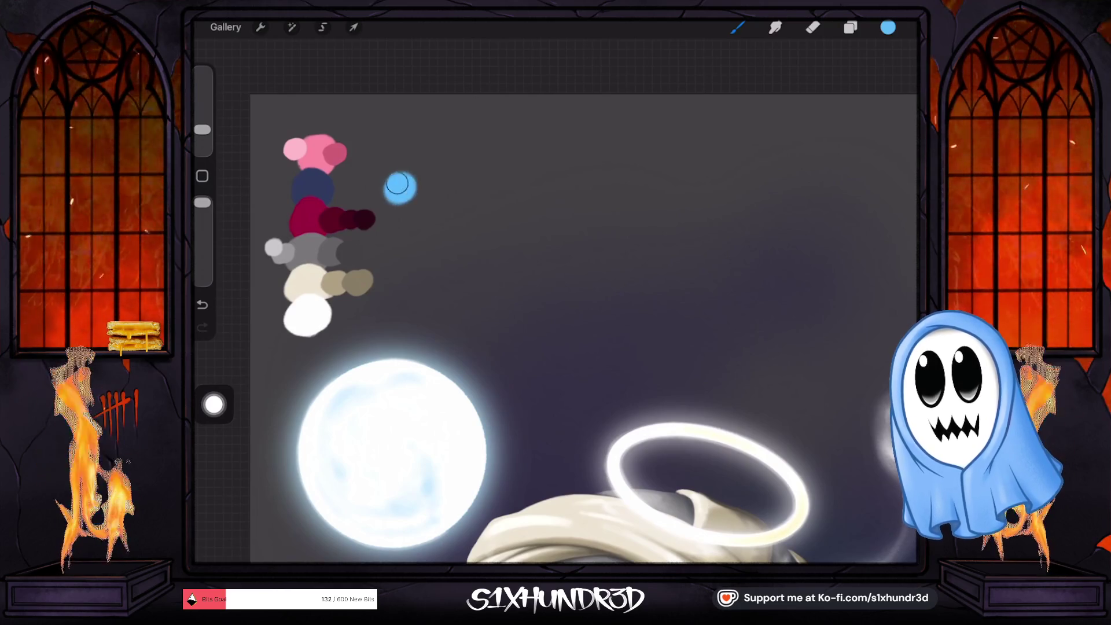
scroll(579, 324, down, 5)
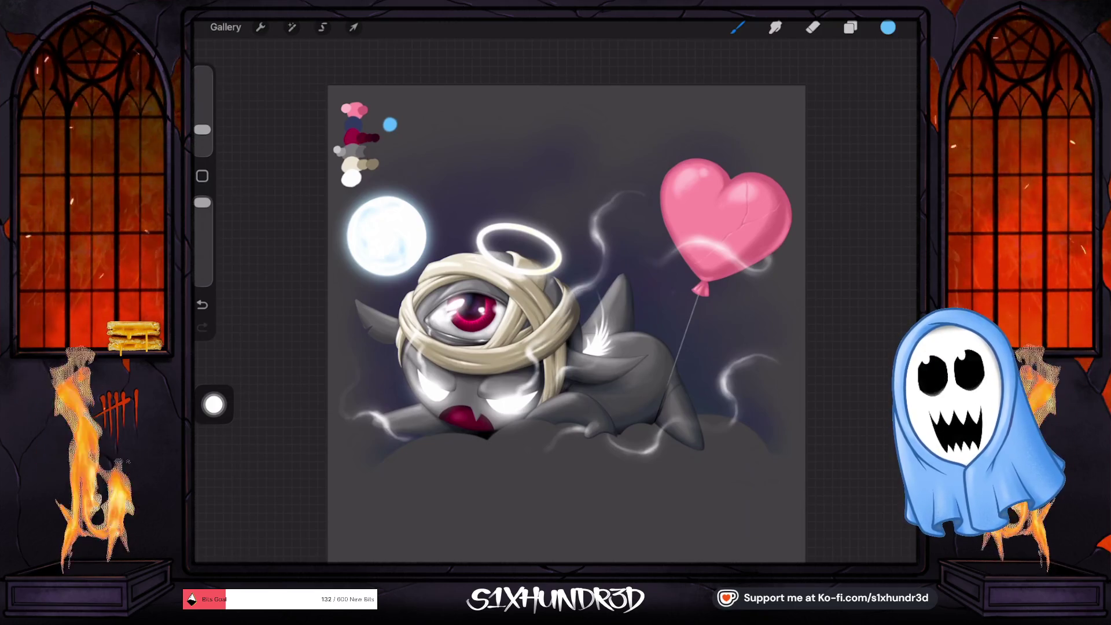
scroll(567, 324, up, 2)
scroll(567, 324, up, 2)
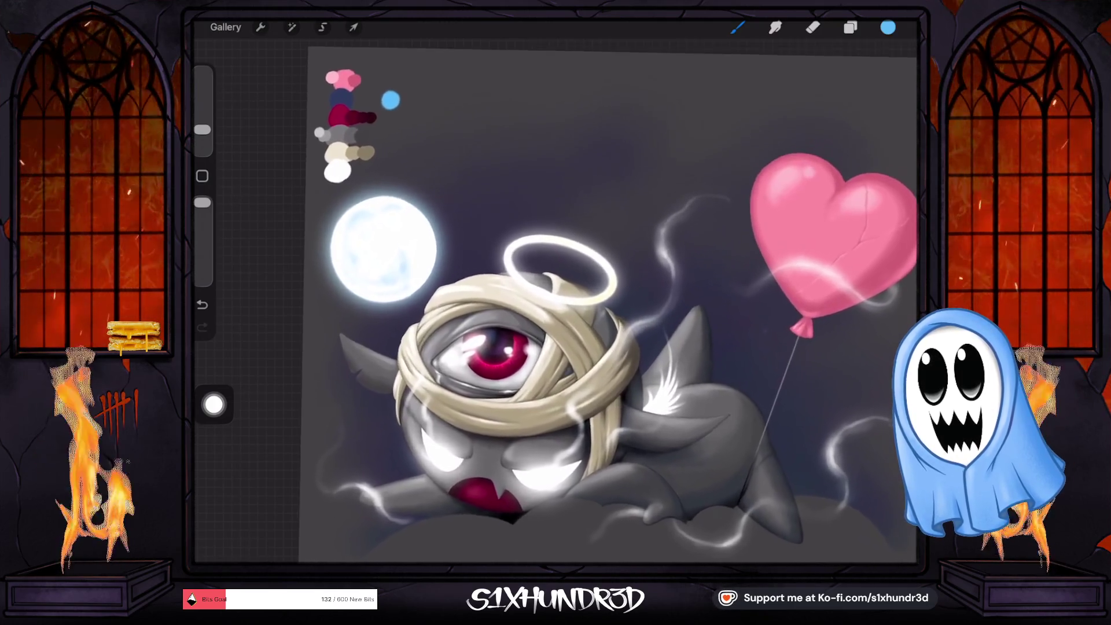
scroll(567, 324, up, 2)
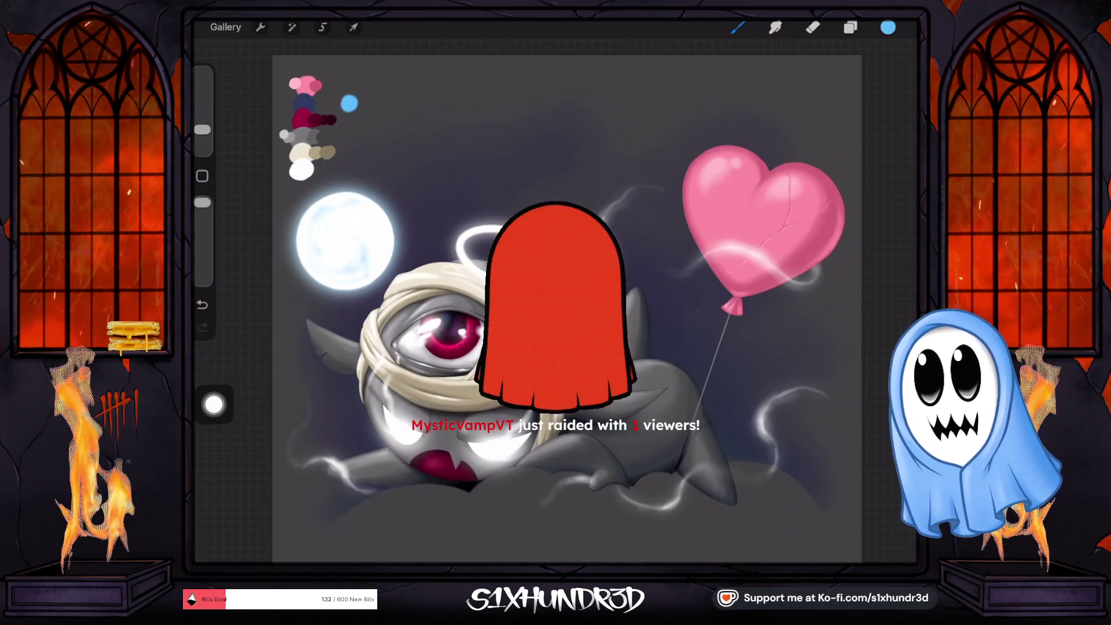
scroll(556, 289, up, 3)
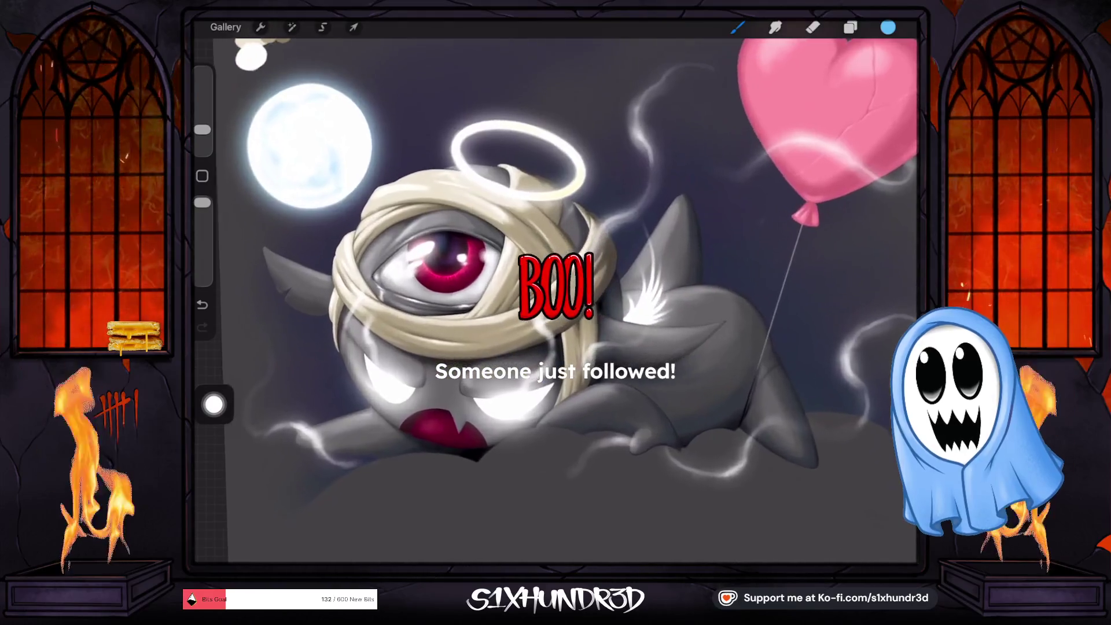
scroll(556, 289, right, 2)
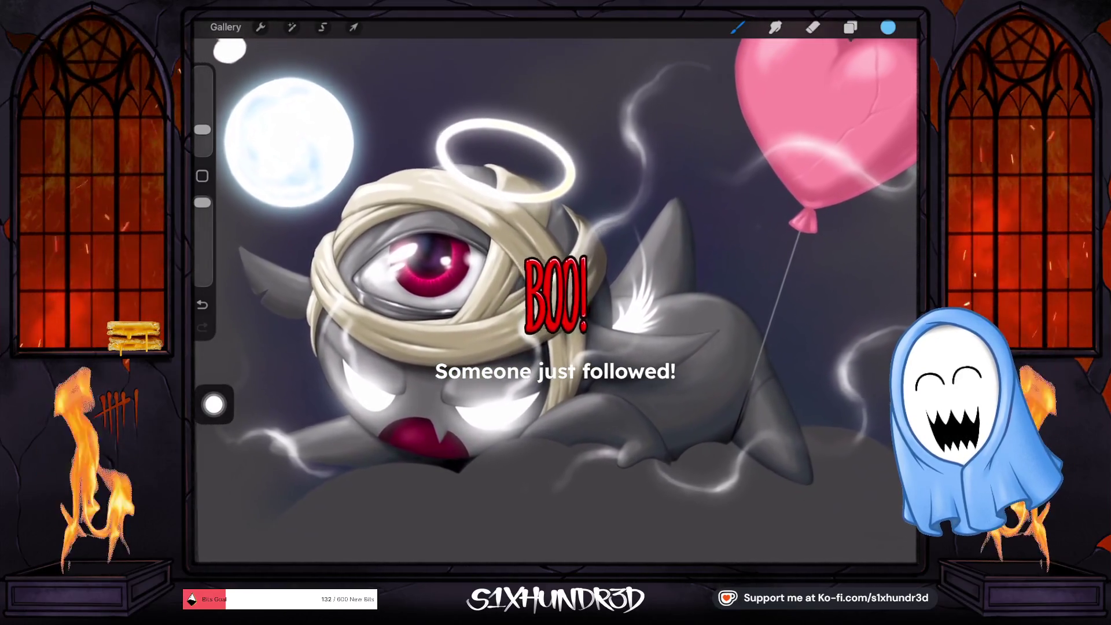
scroll(555, 289, down, 1)
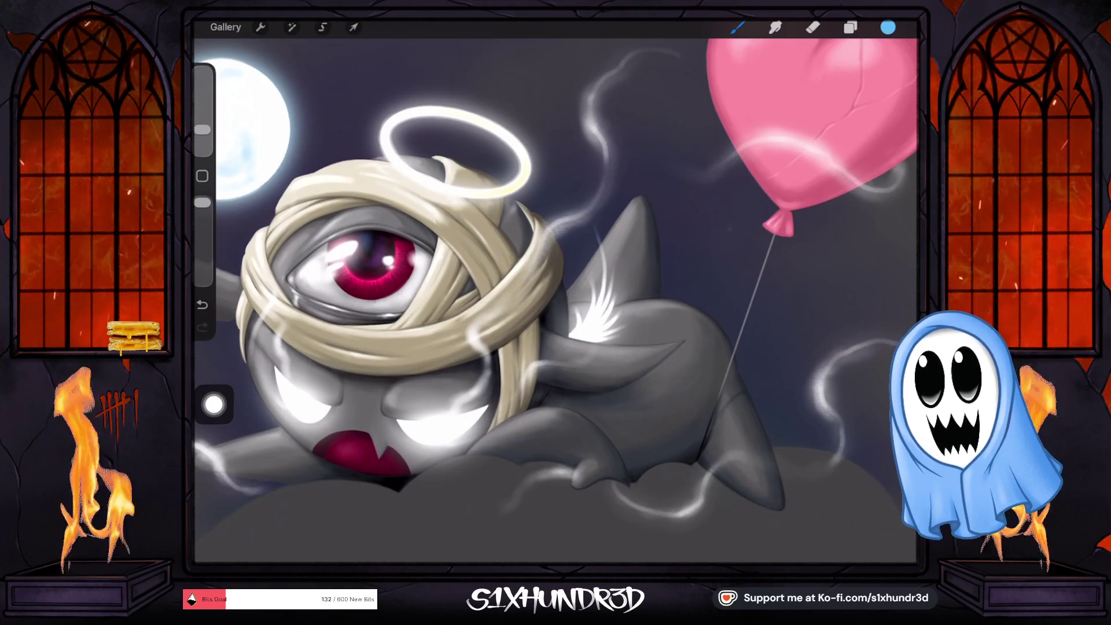
Step: Go back to the Gallery and open the dark-blue swirl flourish artwork from the Stack
scroll(556, 301, down, 3)
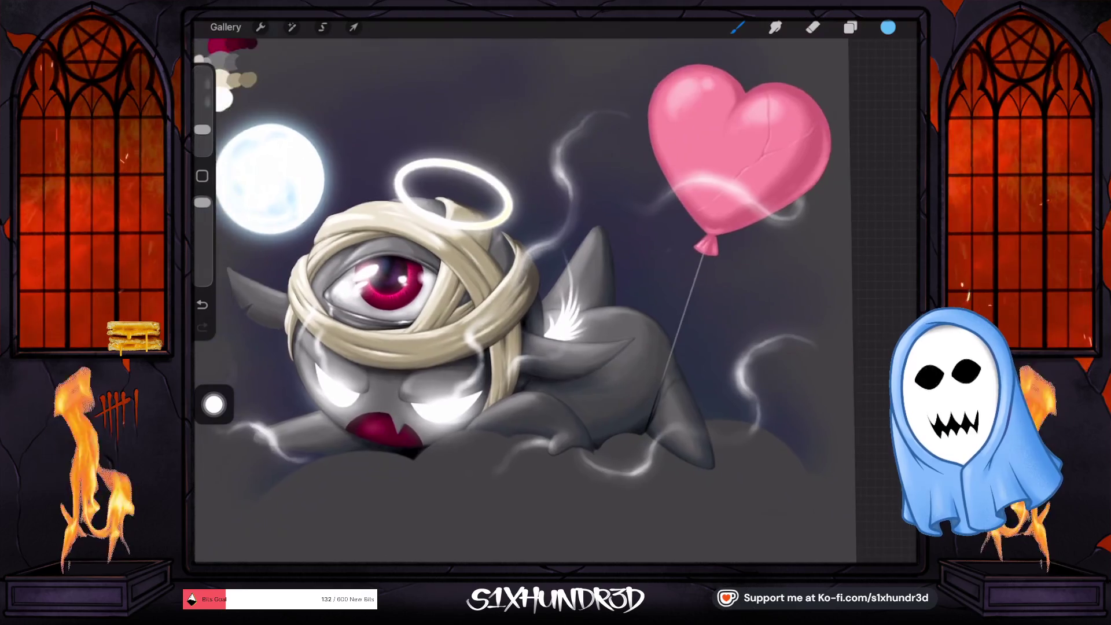
scroll(555, 301, down, 2)
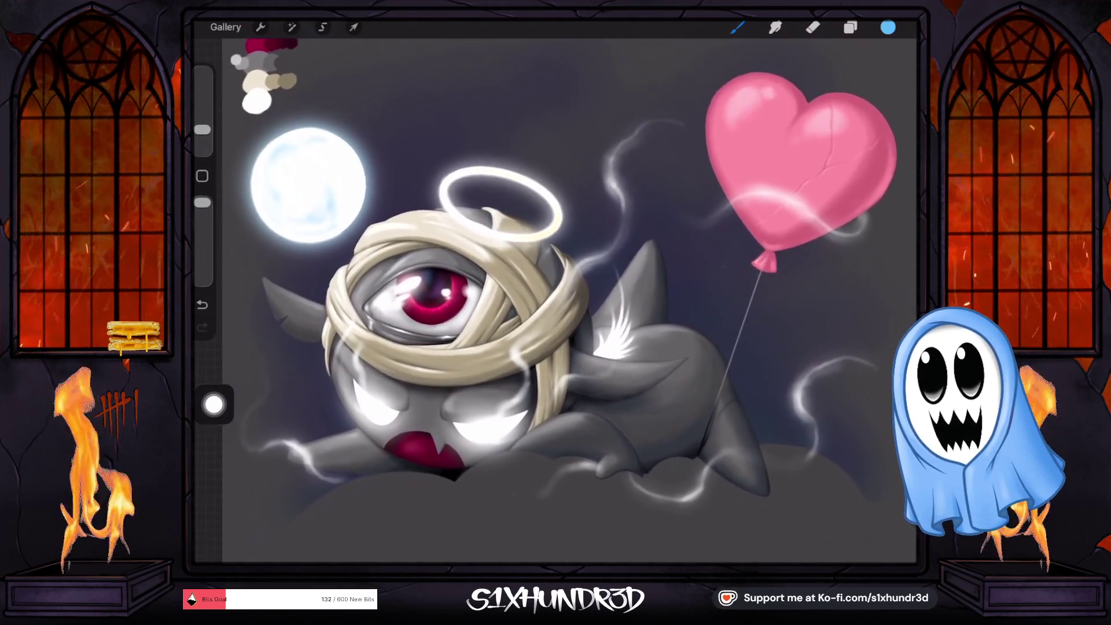
scroll(555, 301, up, 2)
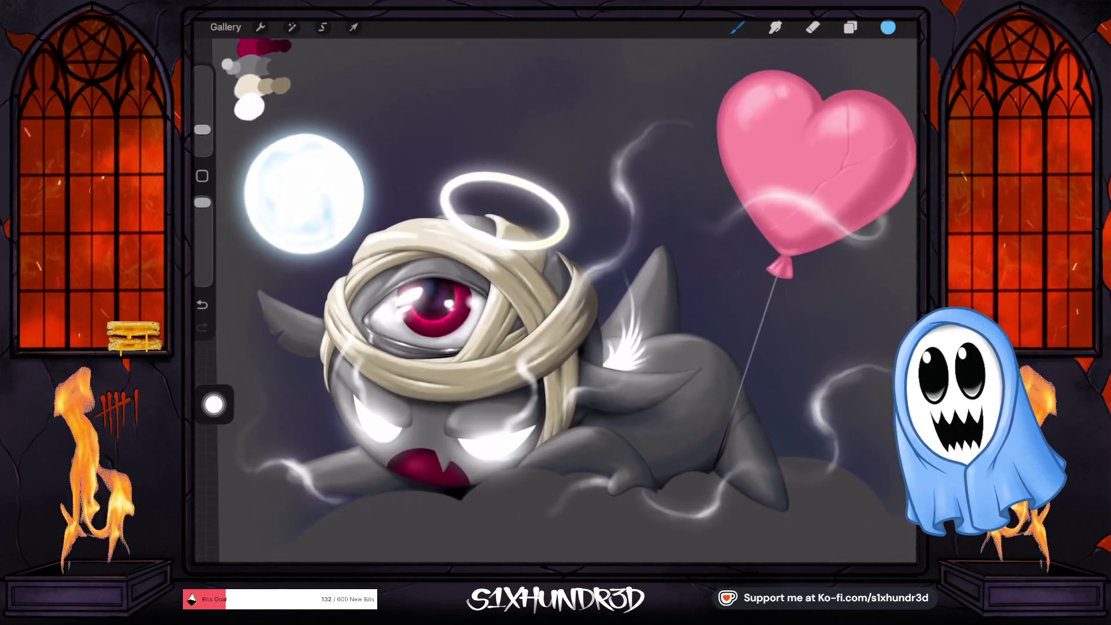
scroll(556, 301, down, 2)
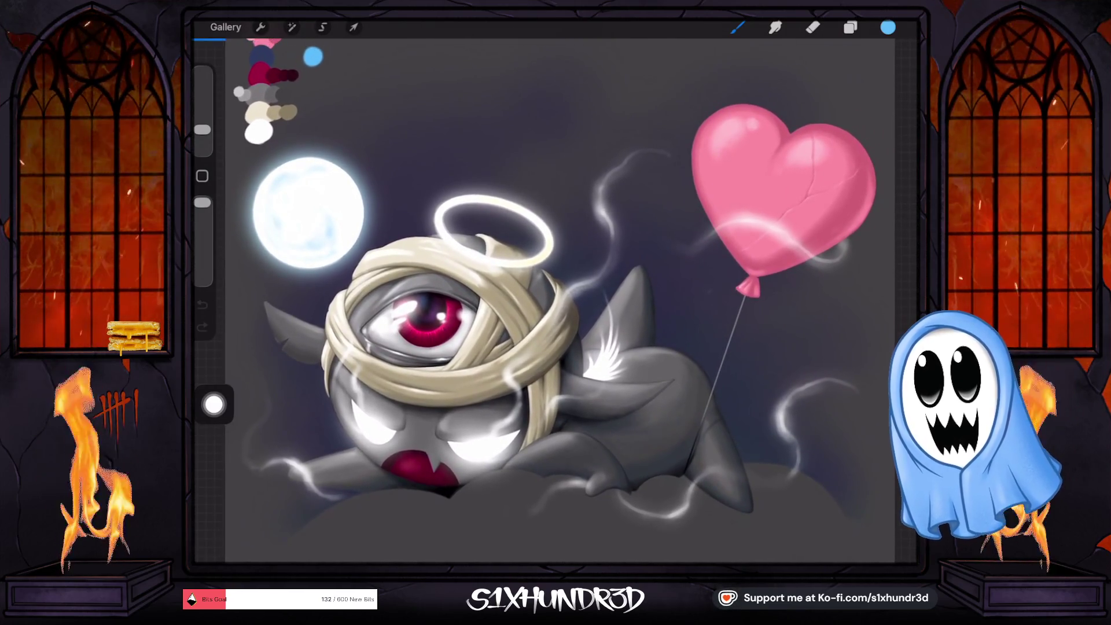
click(225, 27)
scroll(555, 289, up, 2)
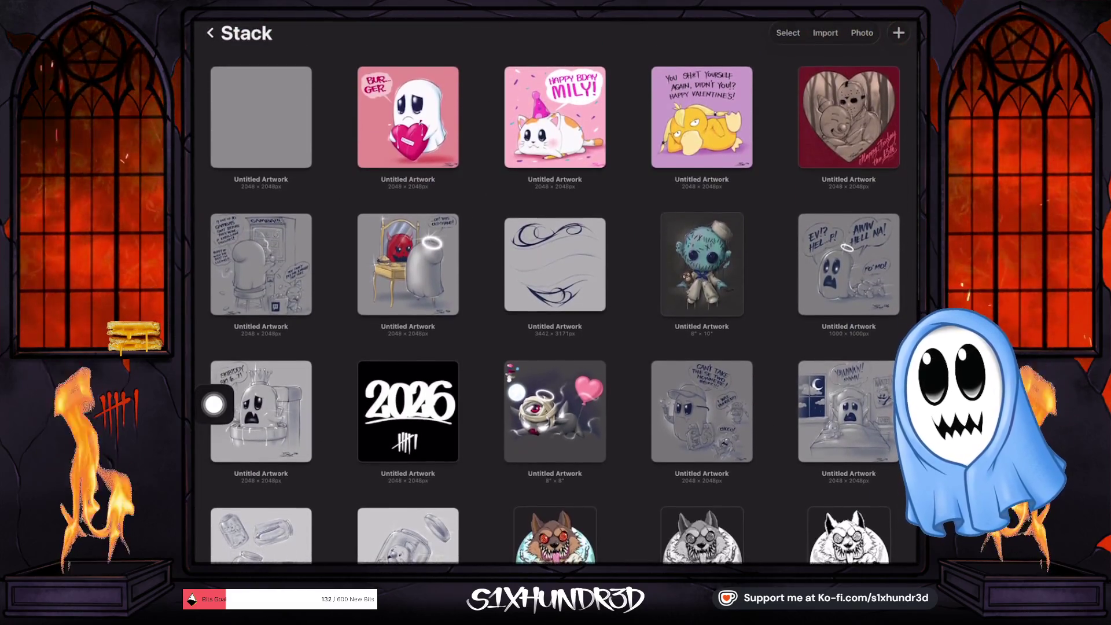
scroll(556, 289, down, 6)
scroll(556, 289, down, 3)
scroll(555, 289, up, 3)
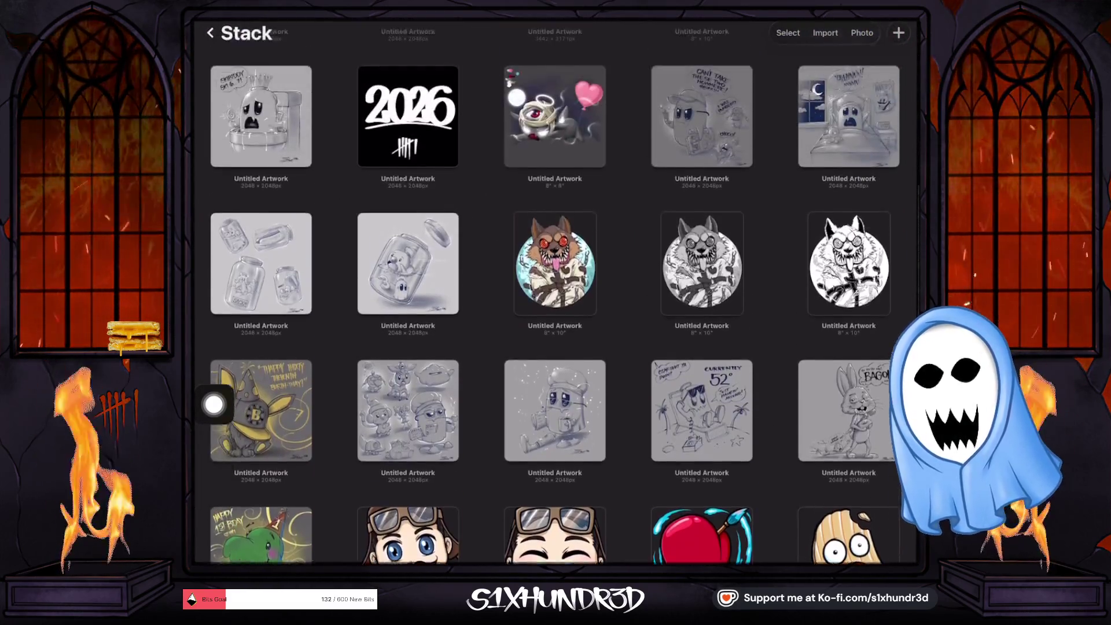
scroll(556, 289, up, 6)
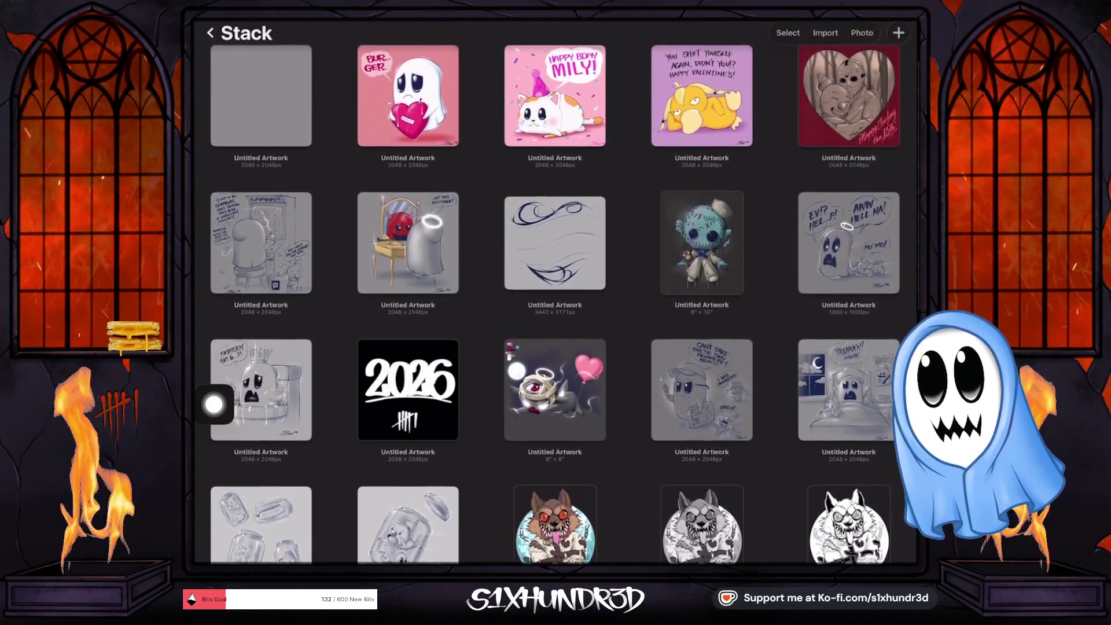
click(554, 246)
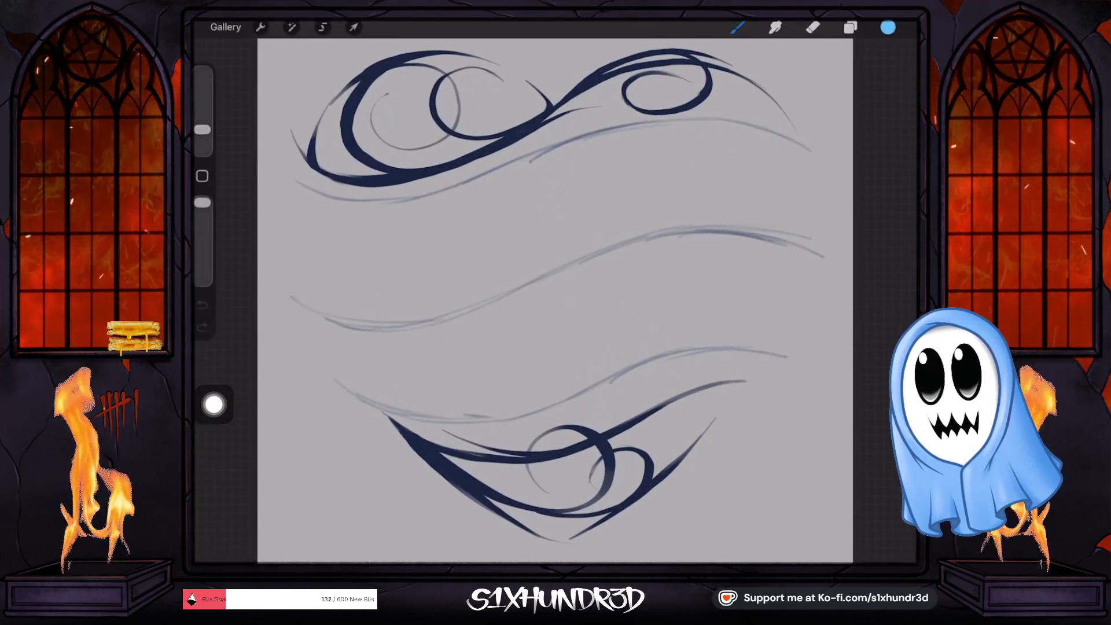
Step: Hide the swirl drawing group and show Layer 8's black background and the GHOST lettering group
click(850, 28)
click(892, 183)
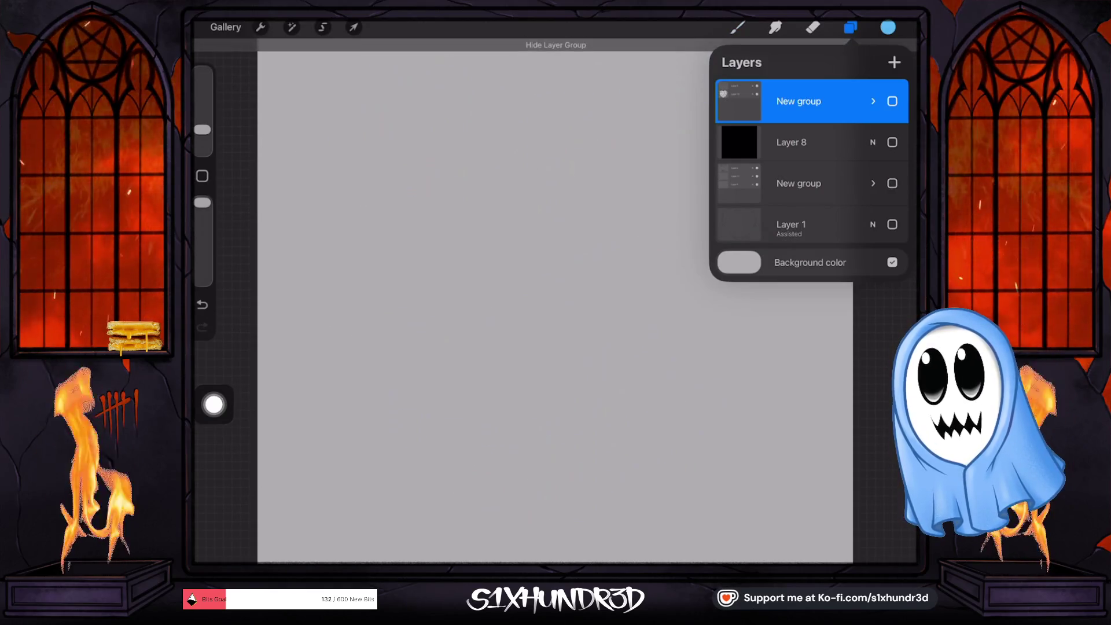
click(892, 142)
click(893, 101)
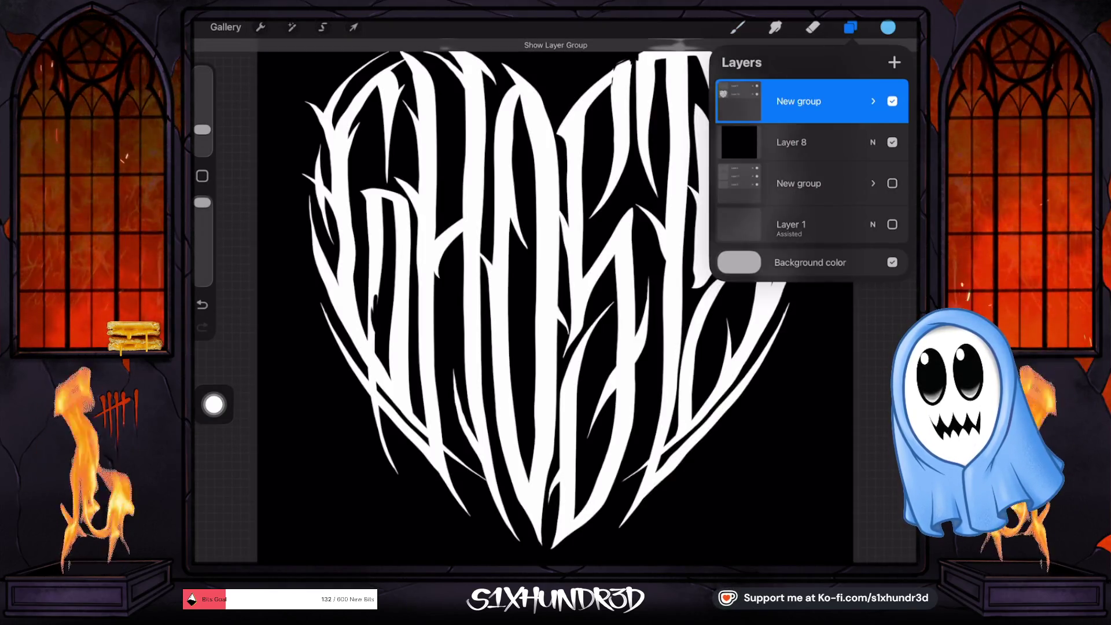
click(737, 27)
scroll(554, 295, down, 3)
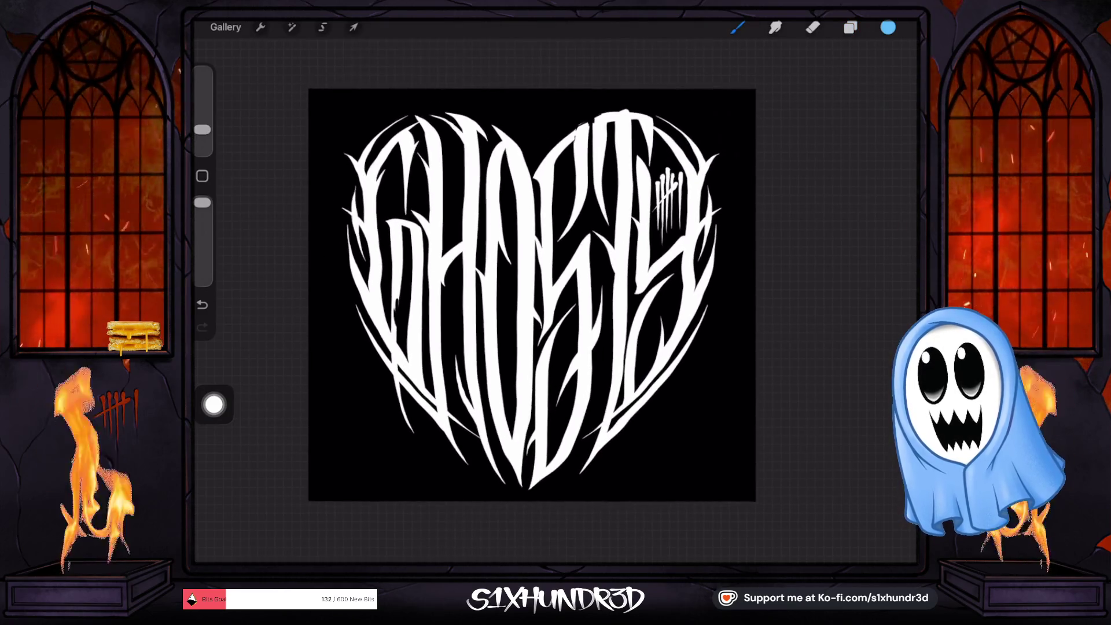
Step: Expand the top GHOST lettering group and hide its Layer 9
click(850, 27)
click(892, 100)
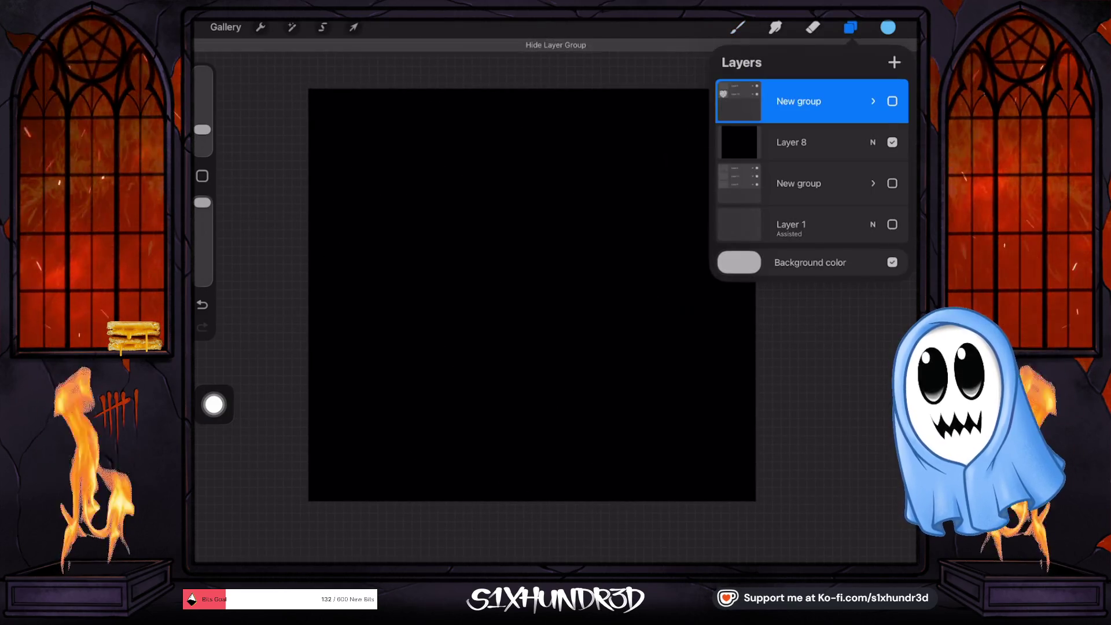
click(892, 101)
click(873, 101)
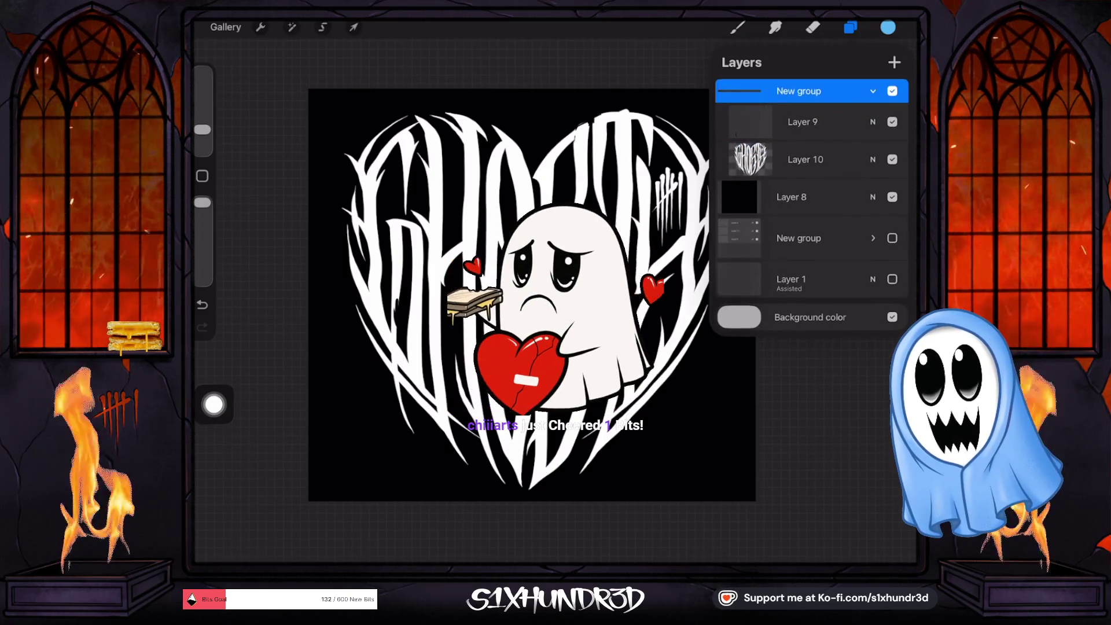
click(893, 122)
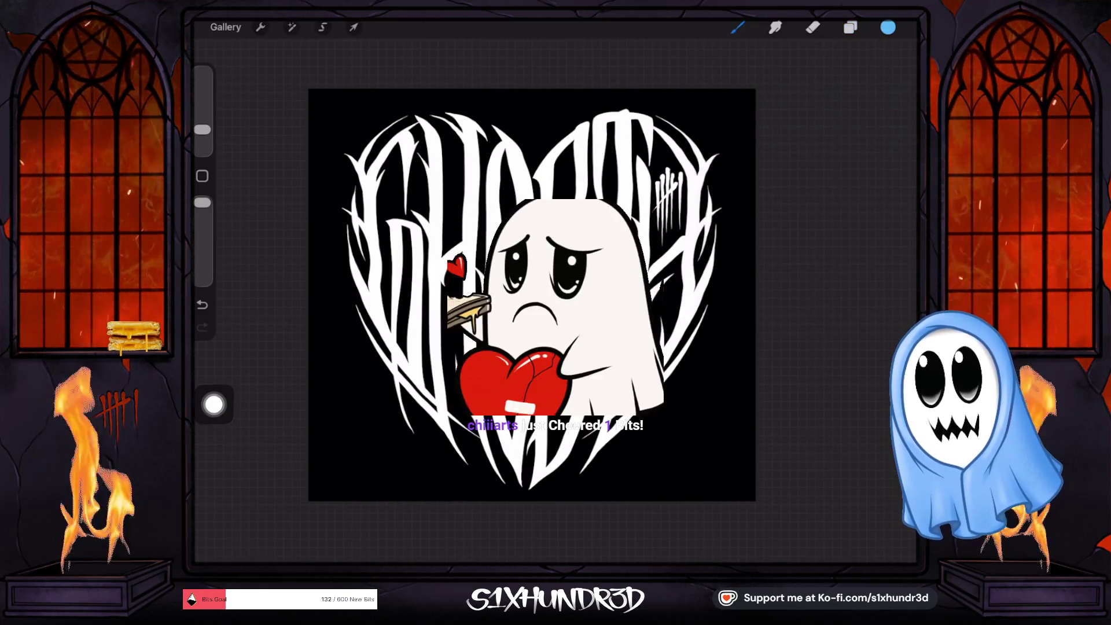
scroll(550, 295, up, 5)
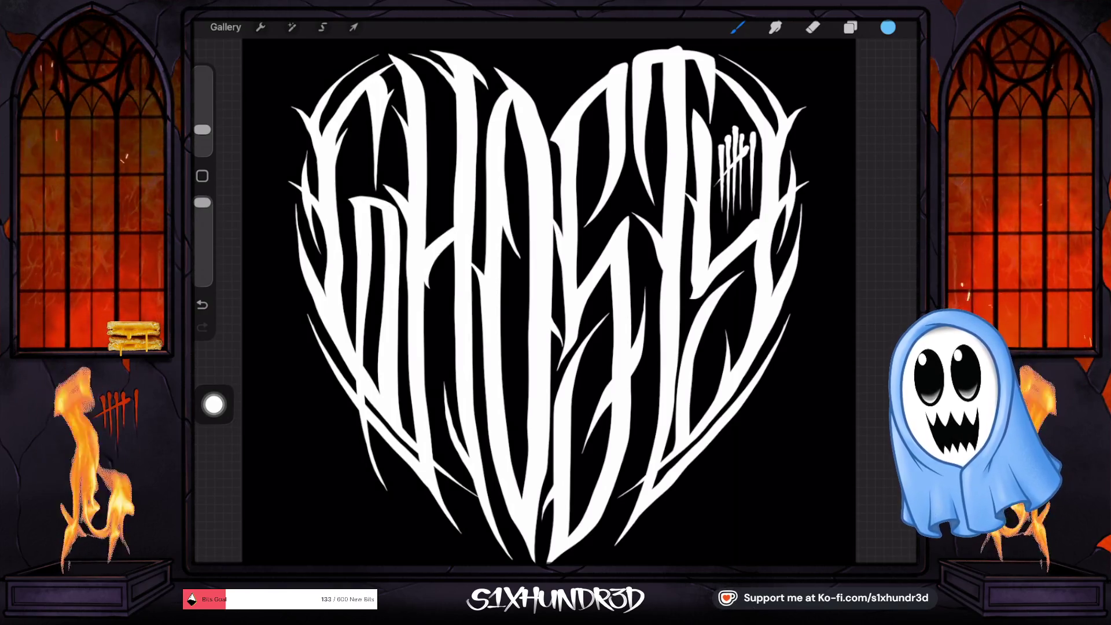
Step: Return to the Gallery and reopen the mummy-cyclops painting, zooming in and back out
click(225, 27)
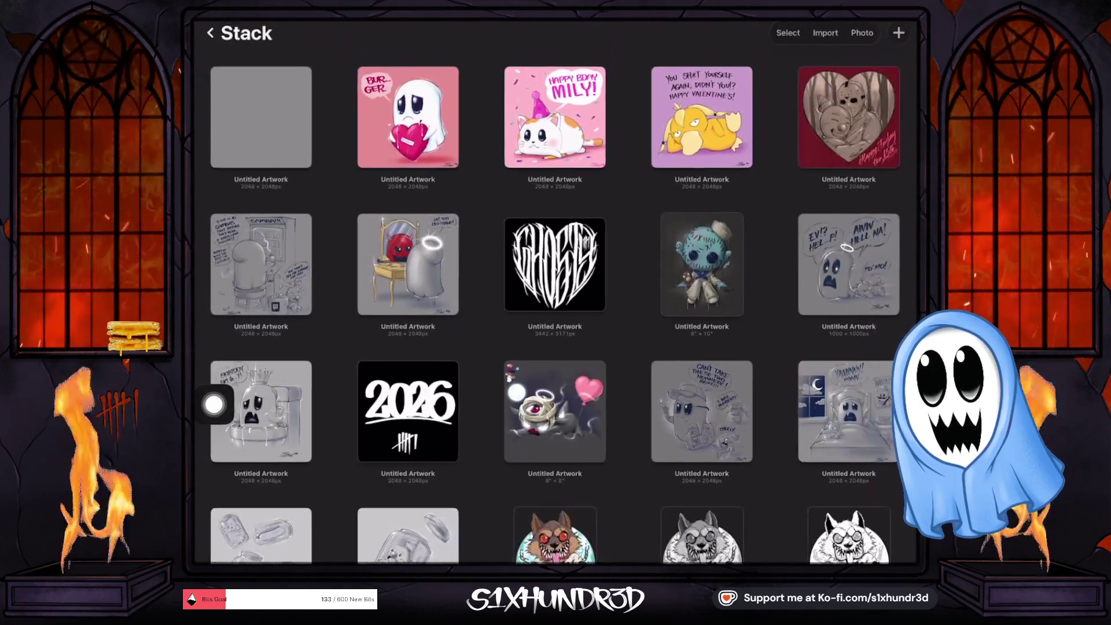
click(555, 410)
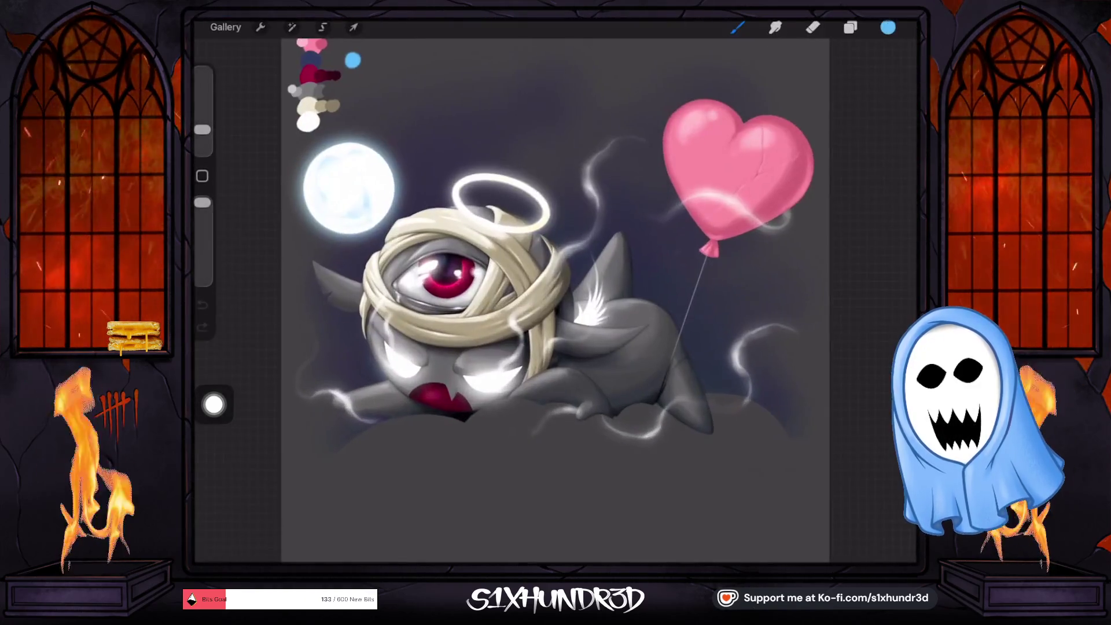
scroll(555, 290, up, 3)
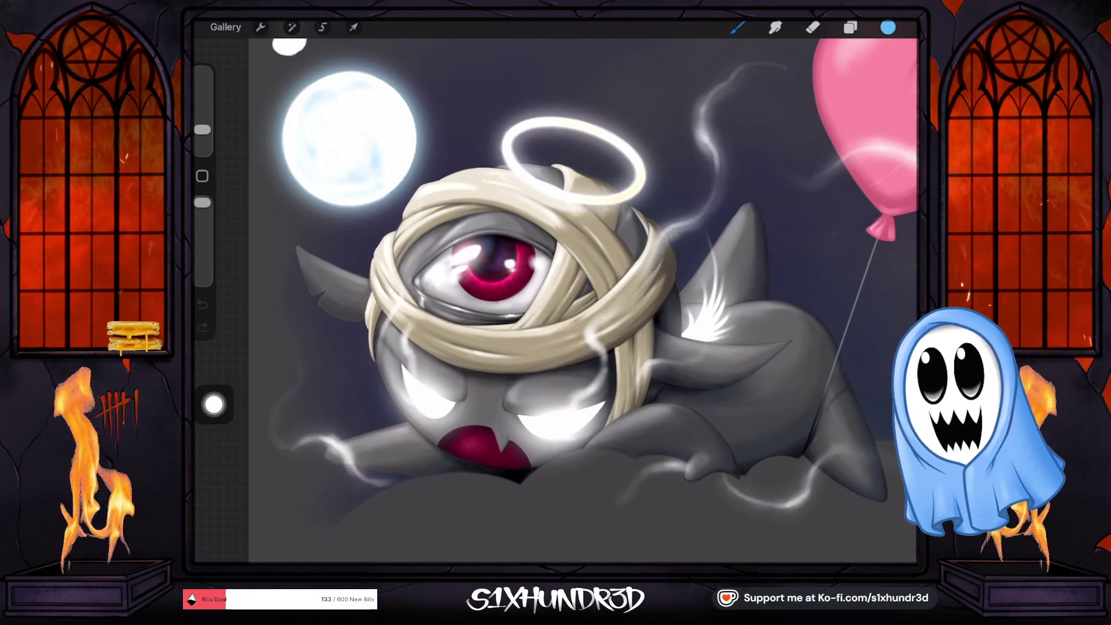
scroll(556, 289, down, 3)
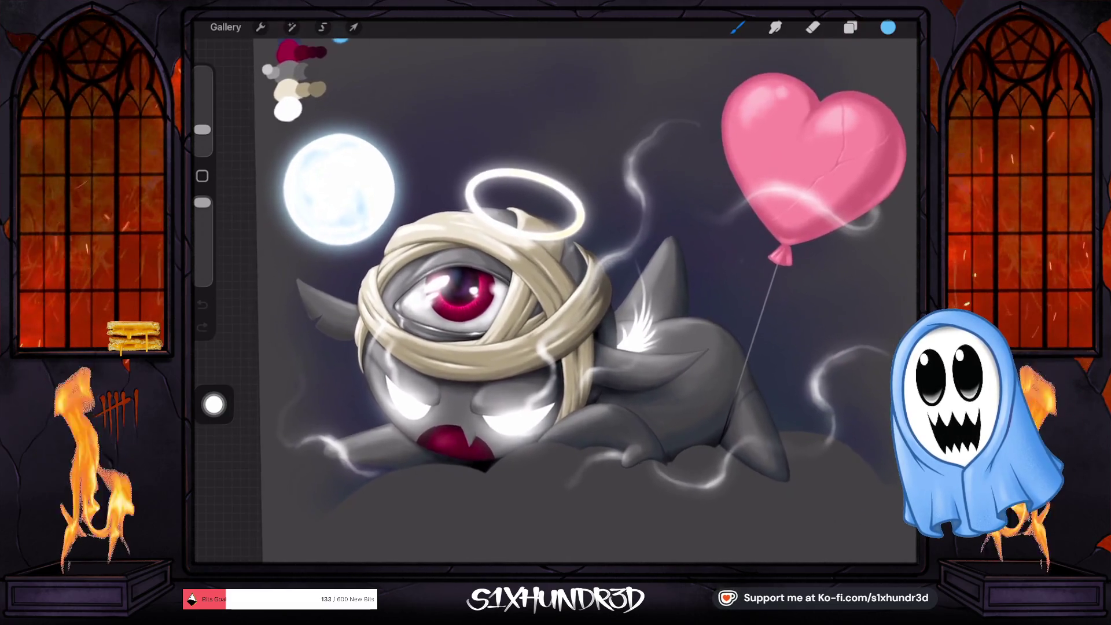